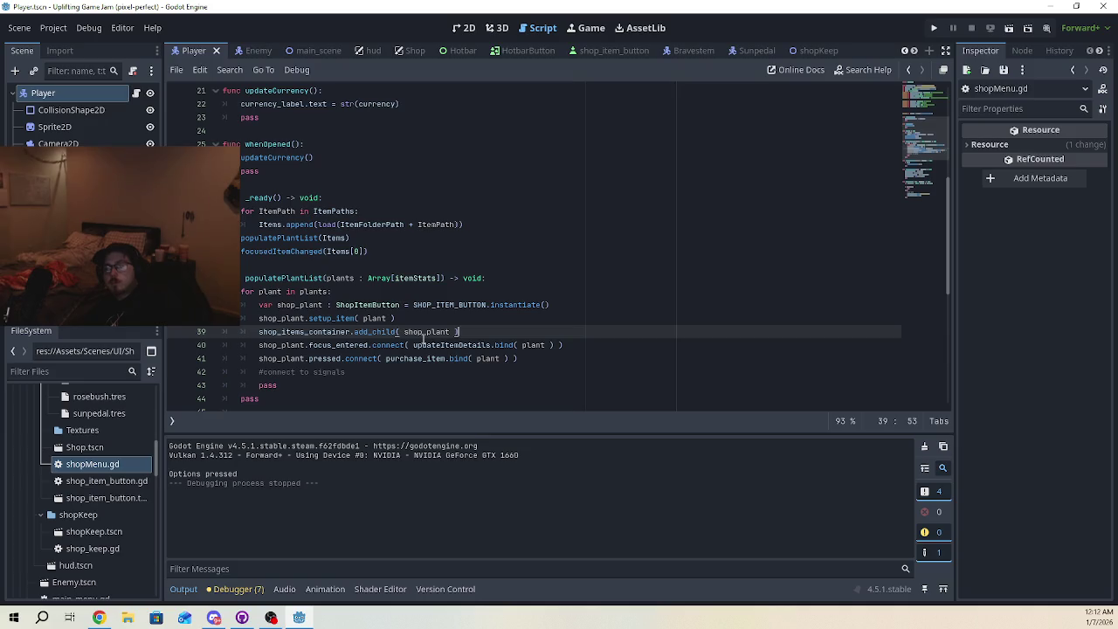
Open shop_item_button.tscn and its script, then review setup_item's name and icon texture lines
{"action": "double_click", "coordinate": [105, 498]}
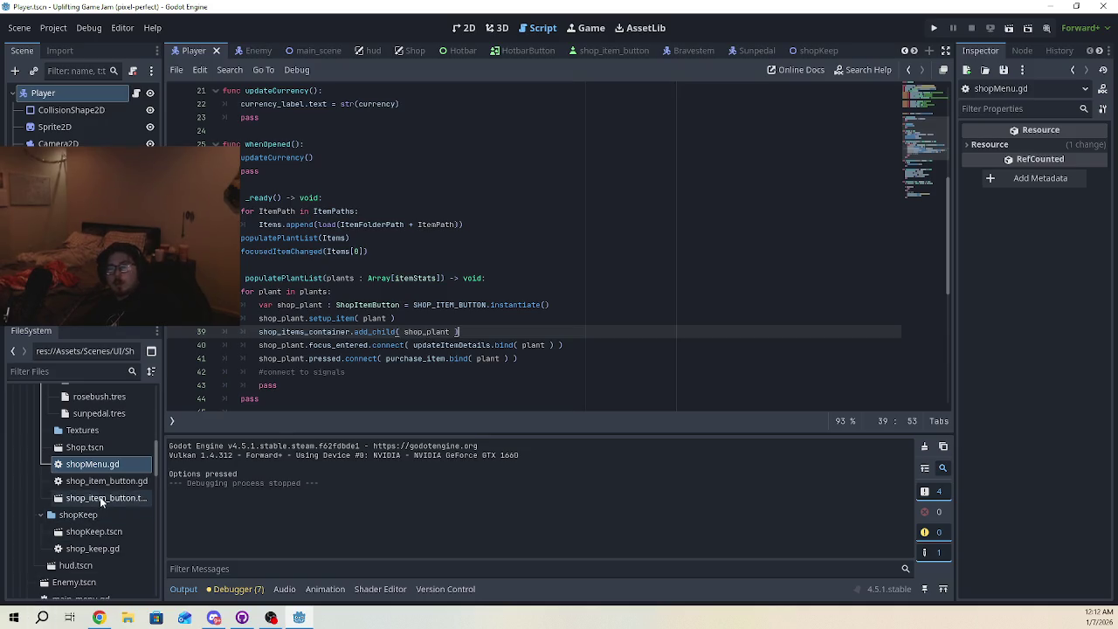
{"action": "double_click", "coordinate": [106, 481]}
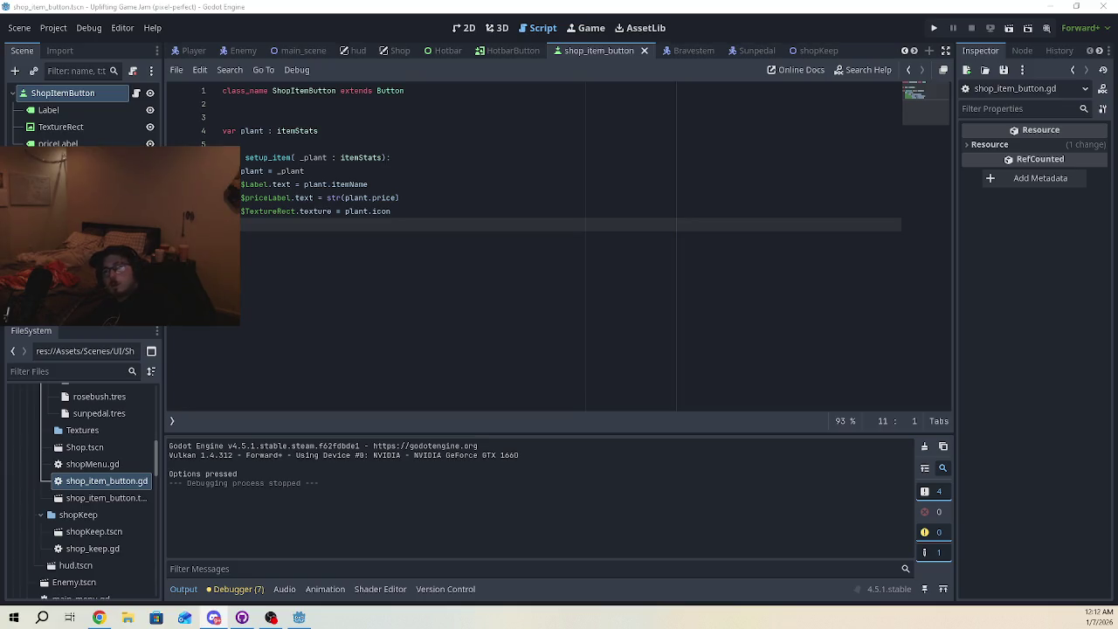
{"action": "left_click", "coordinate": [454, 188]}
{"action": "left_click", "coordinate": [452, 212]}
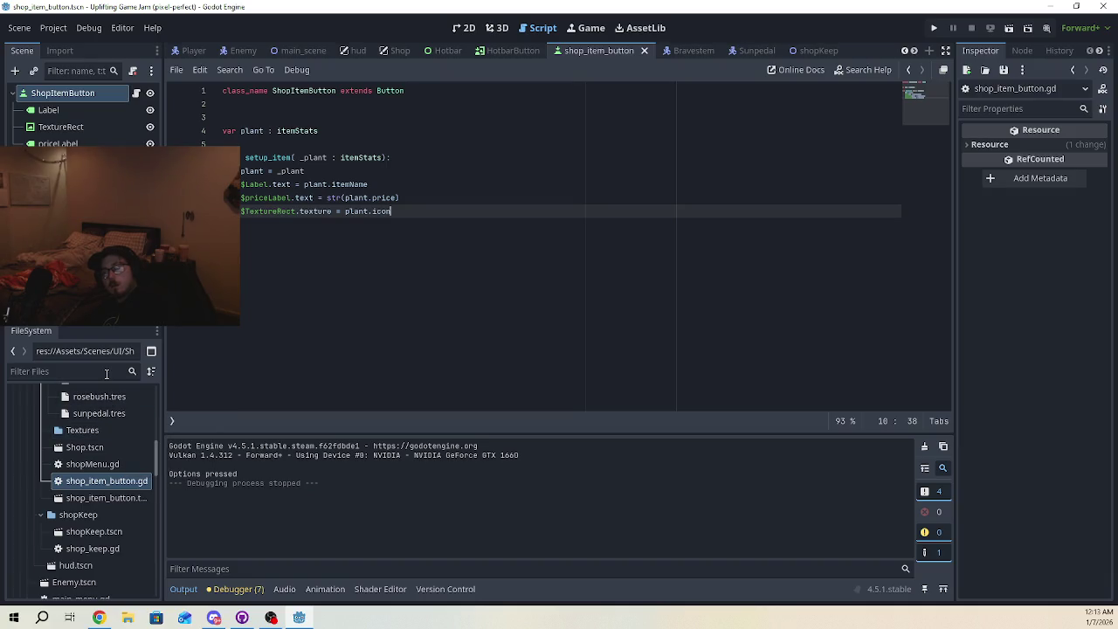
{"action": "scroll", "coordinate": [76, 479], "scroll_direction": "up", "scroll_amount": 1}
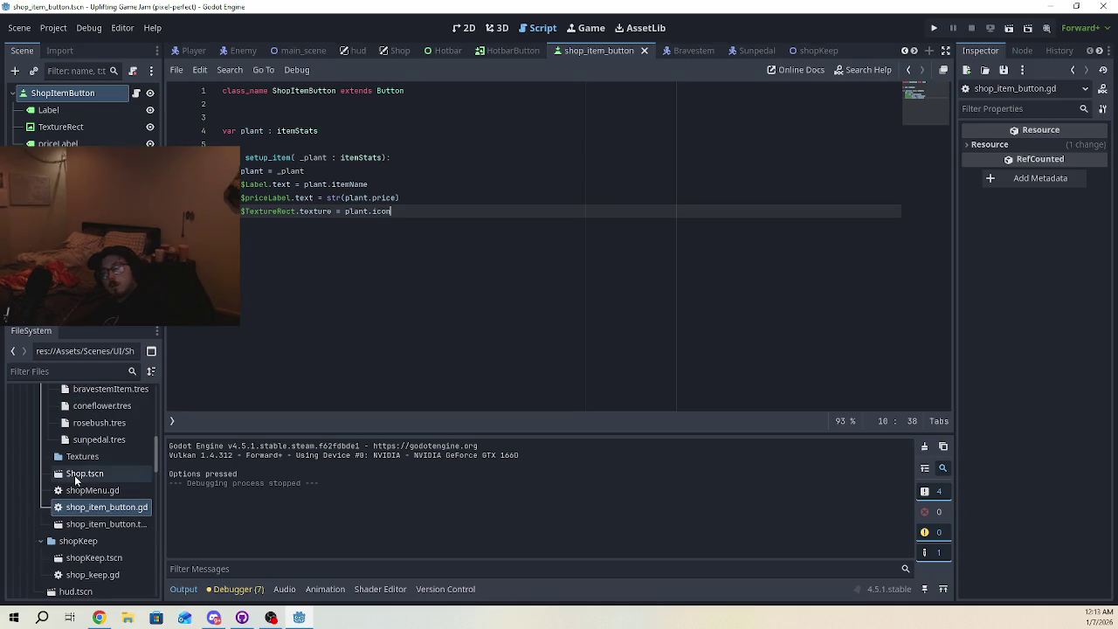
{"action": "scroll", "coordinate": [76, 478], "scroll_direction": "up", "scroll_amount": 1}
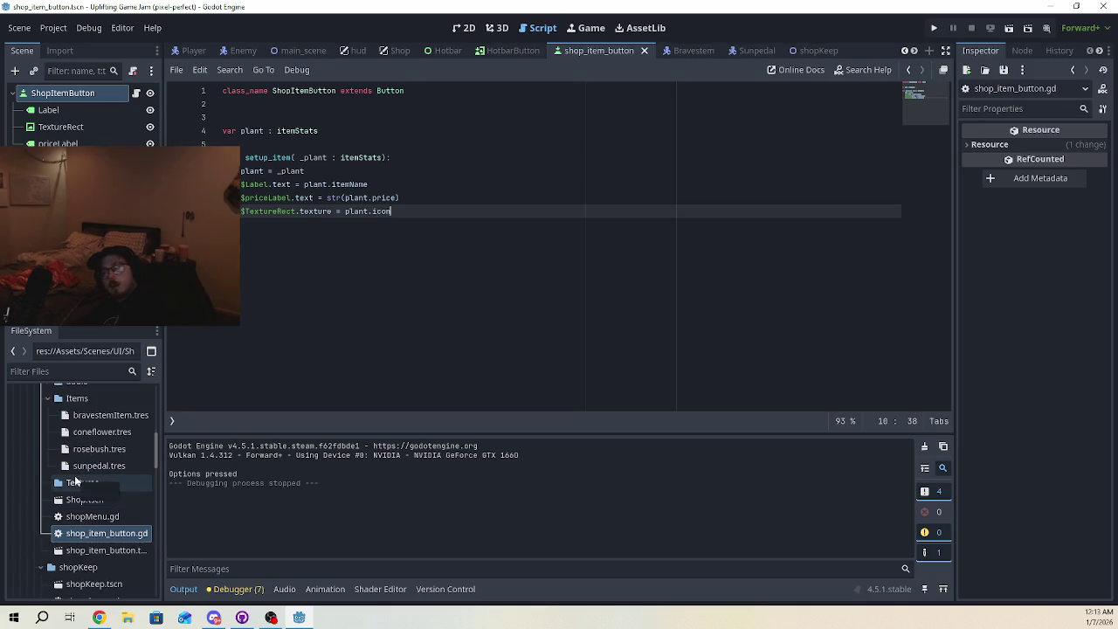
{"action": "scroll", "coordinate": [102, 520], "scroll_direction": "down", "scroll_amount": 1}
{"action": "scroll", "coordinate": [103, 520], "scroll_direction": "up", "scroll_amount": 1}
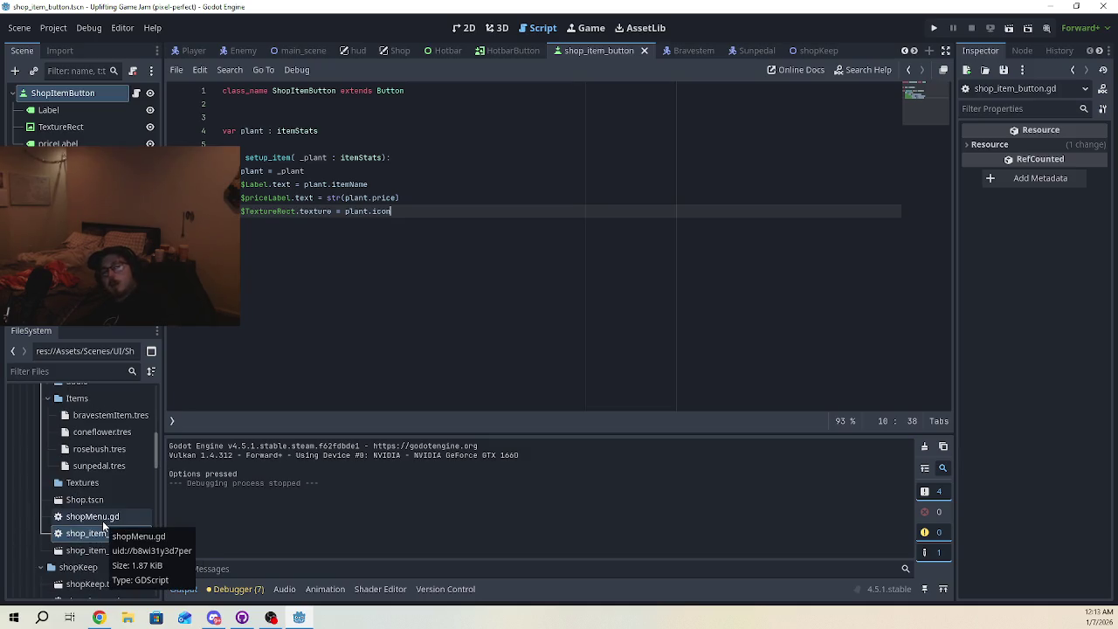
{"action": "left_click", "coordinate": [103, 531]}
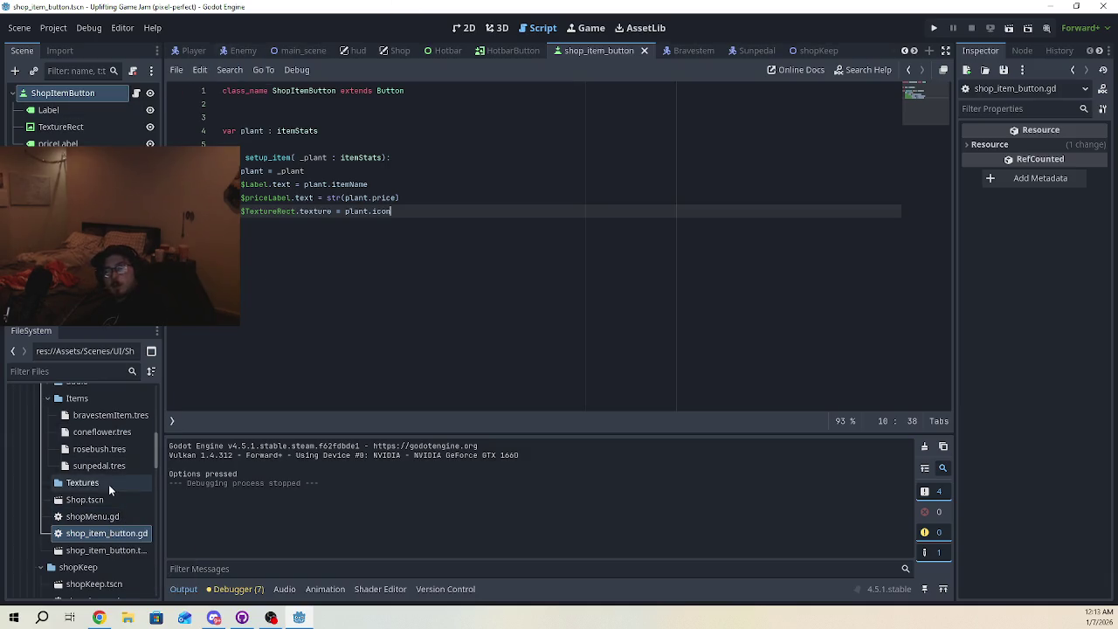
{"action": "scroll", "coordinate": [108, 484], "scroll_direction": "up", "scroll_amount": 3}
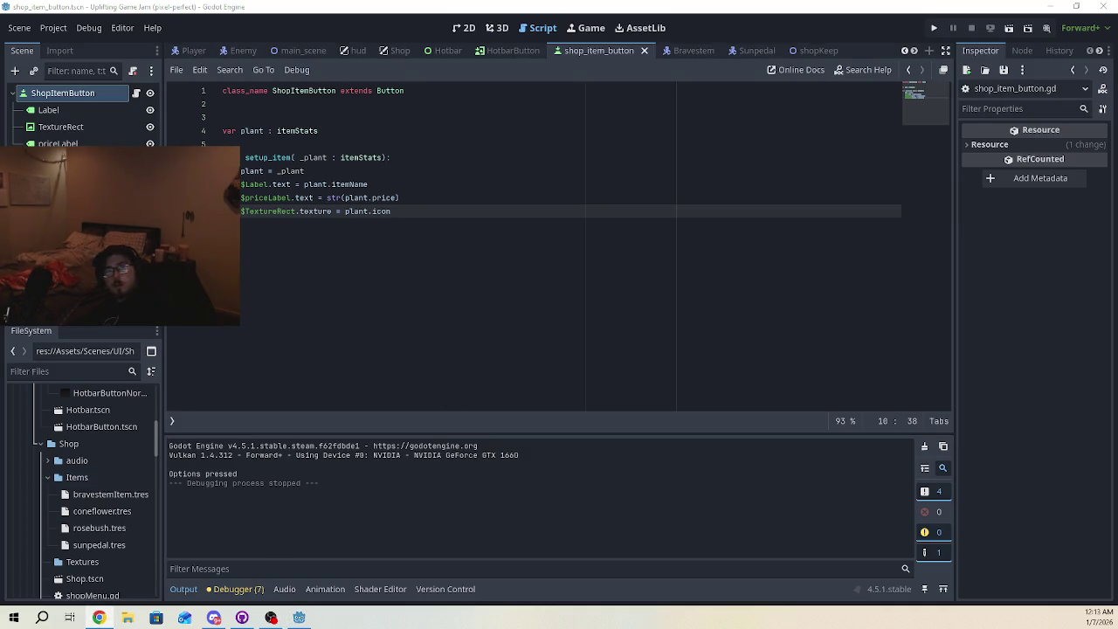
{"action": "scroll", "coordinate": [90, 505], "scroll_direction": "up", "scroll_amount": 4}
{"action": "scroll", "coordinate": [90, 506], "scroll_direction": "up", "scroll_amount": 4}
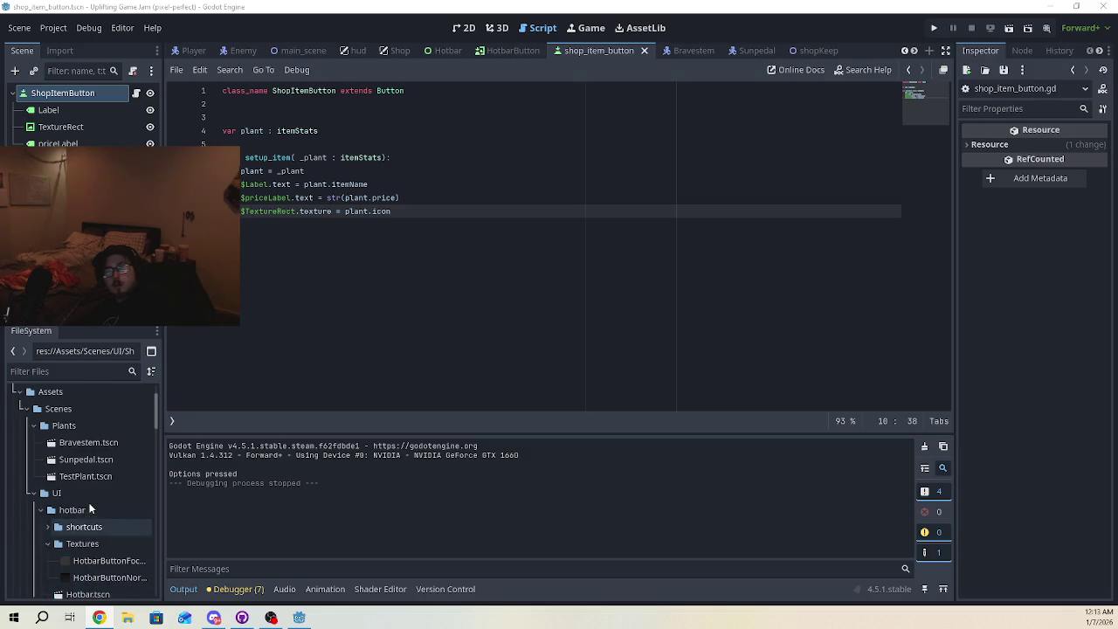
{"action": "scroll", "coordinate": [49, 460], "scroll_direction": "down", "scroll_amount": 8}
{"action": "scroll", "coordinate": [111, 543], "scroll_direction": "down", "scroll_amount": 4}
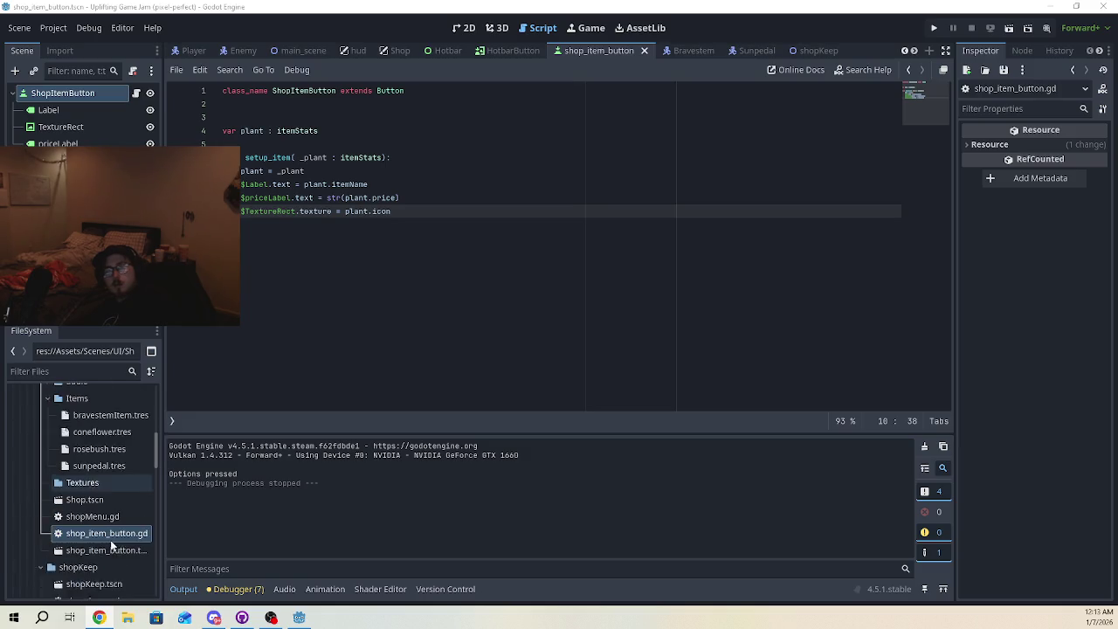
{"action": "scroll", "coordinate": [116, 541], "scroll_direction": "down", "scroll_amount": 2}
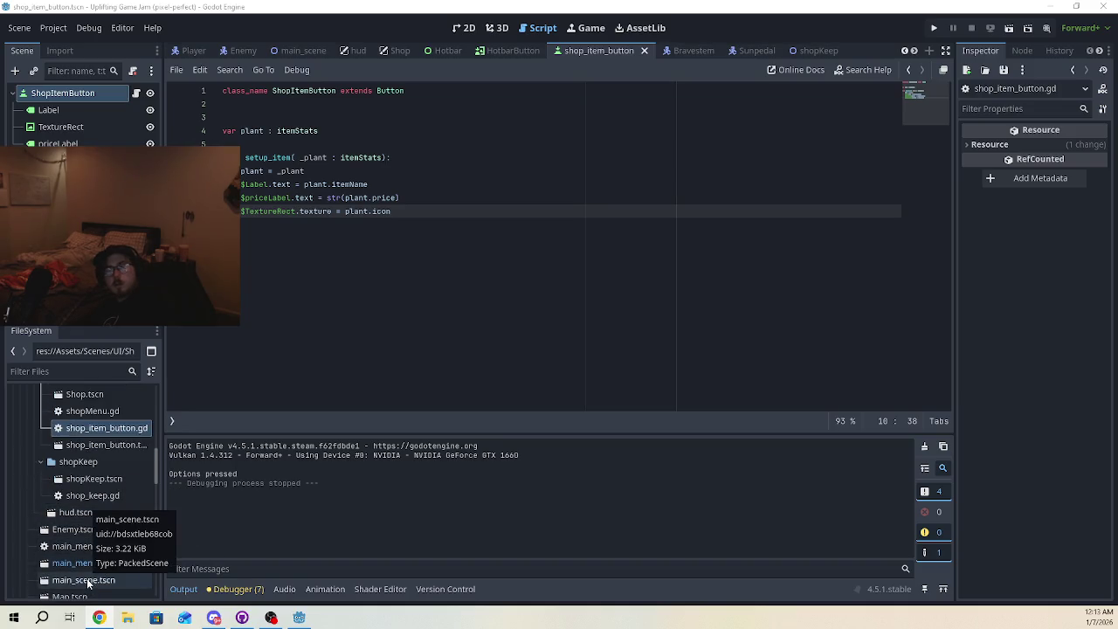
{"action": "scroll", "coordinate": [97, 524], "scroll_direction": "down", "scroll_amount": 3}
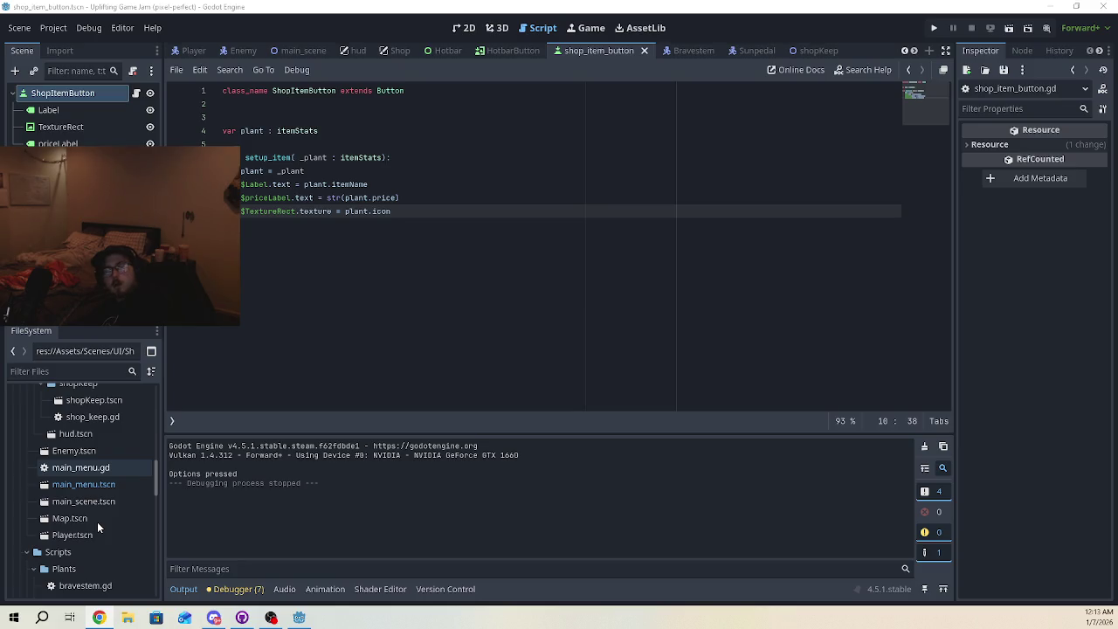
{"action": "scroll", "coordinate": [96, 518], "scroll_direction": "up", "scroll_amount": 6}
{"action": "scroll", "coordinate": [94, 518], "scroll_direction": "up", "scroll_amount": 5}
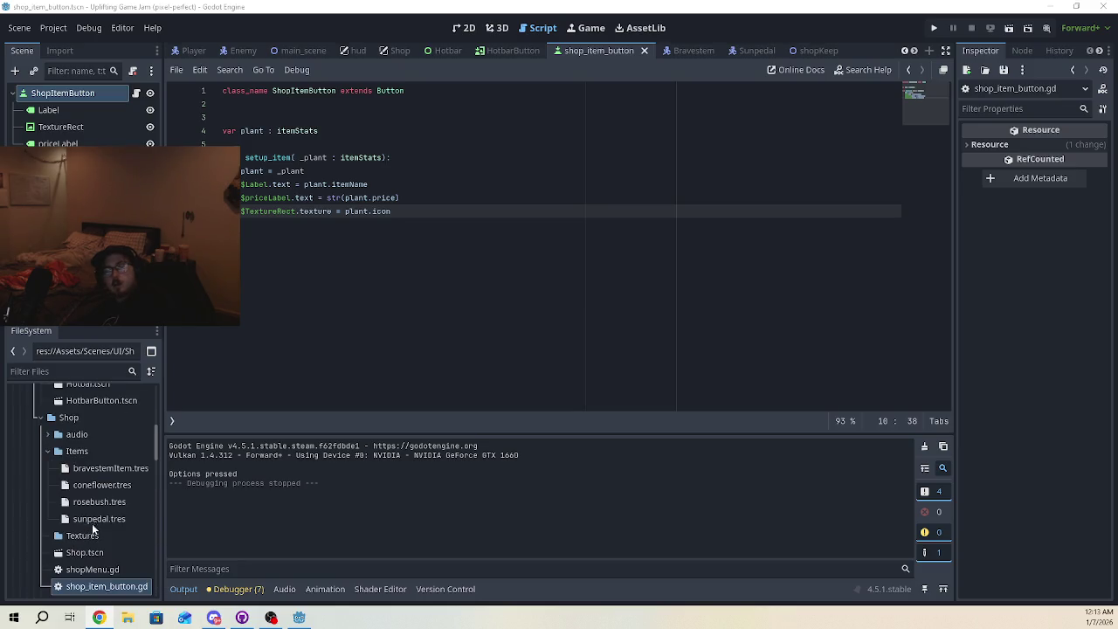
{"action": "scroll", "coordinate": [94, 524], "scroll_direction": "down", "scroll_amount": 3}
{"action": "left_click", "coordinate": [94, 515]}
{"action": "double_click", "coordinate": [95, 515]}
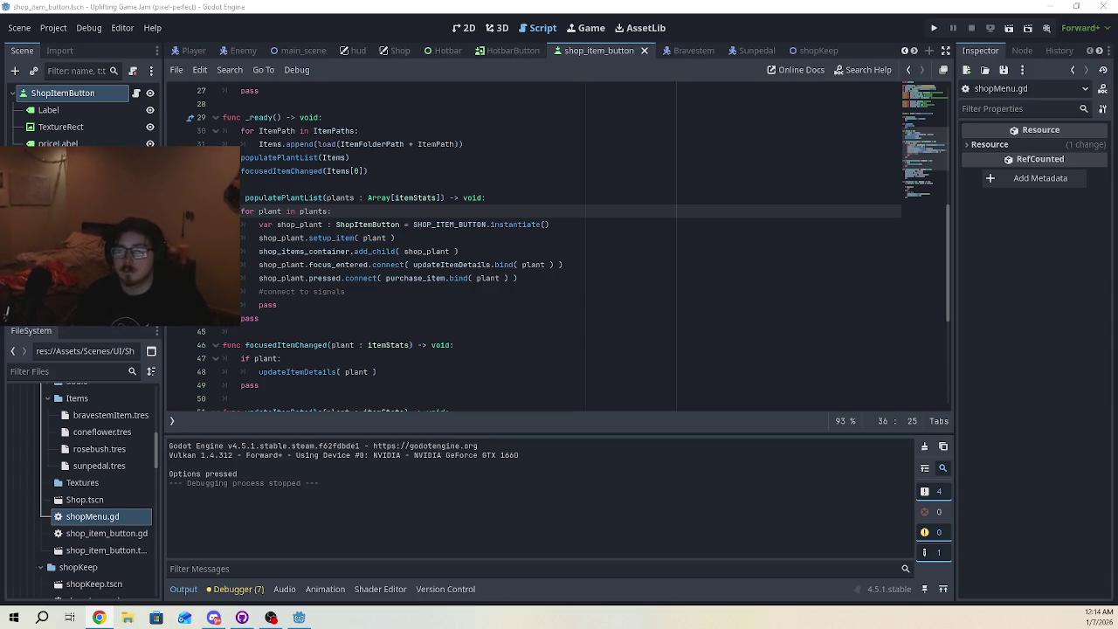
Replace 'pass' under 'if canPurchase:' with the partial line 'var inv : Inve'
{"action": "scroll", "coordinate": [724, 274], "scroll_direction": "down", "scroll_amount": 6}
{"action": "left_click", "coordinate": [288, 318]}
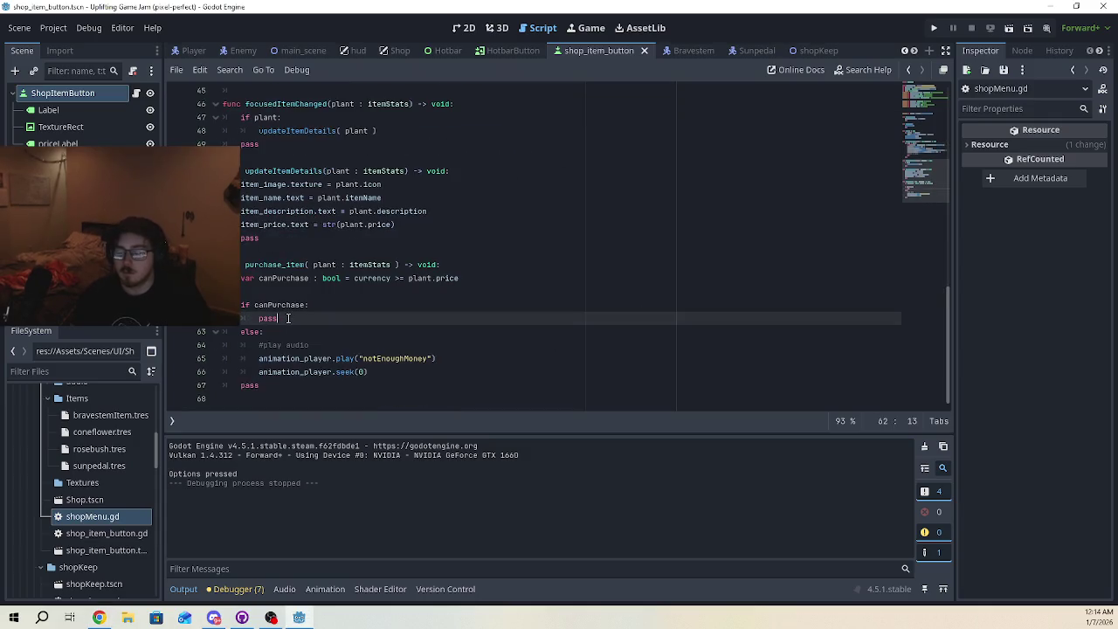
{"action": "key", "text": "BackSpace"}
{"action": "key", "text": "BackSpace"}
{"action": "key", "text": "BackSpace"}
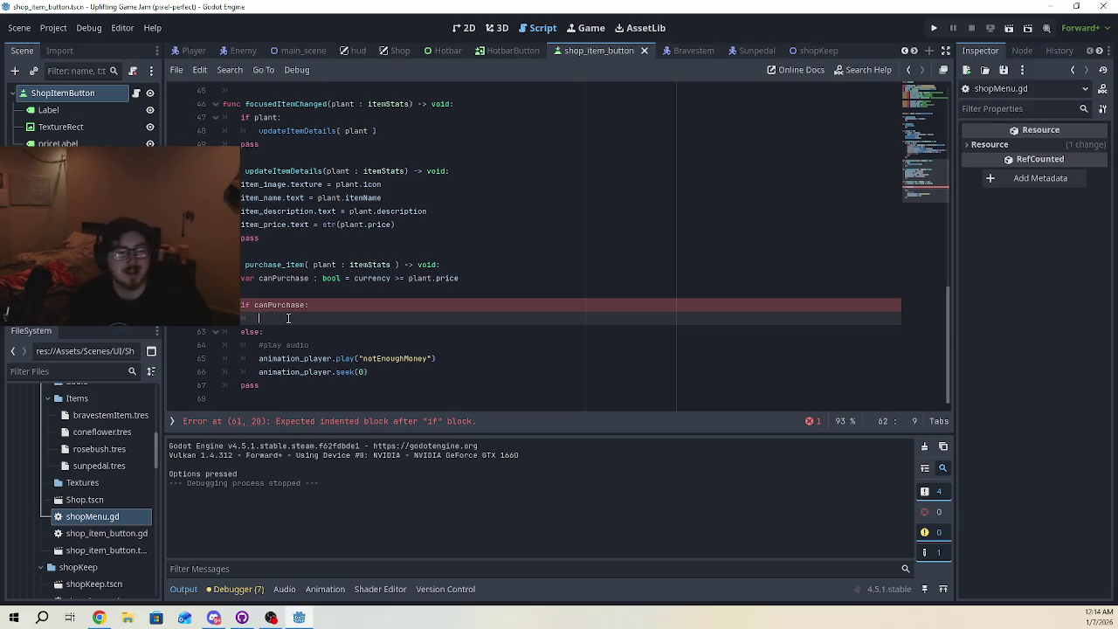
{"action": "type", "text": "var"}
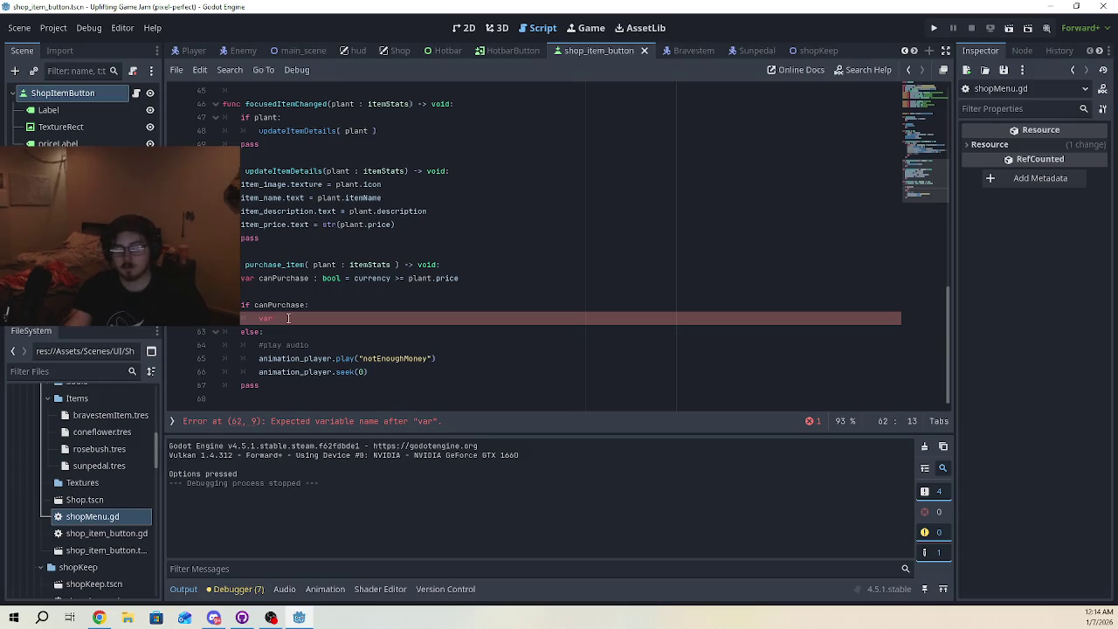
{"action": "type", "text": "inve:L"}
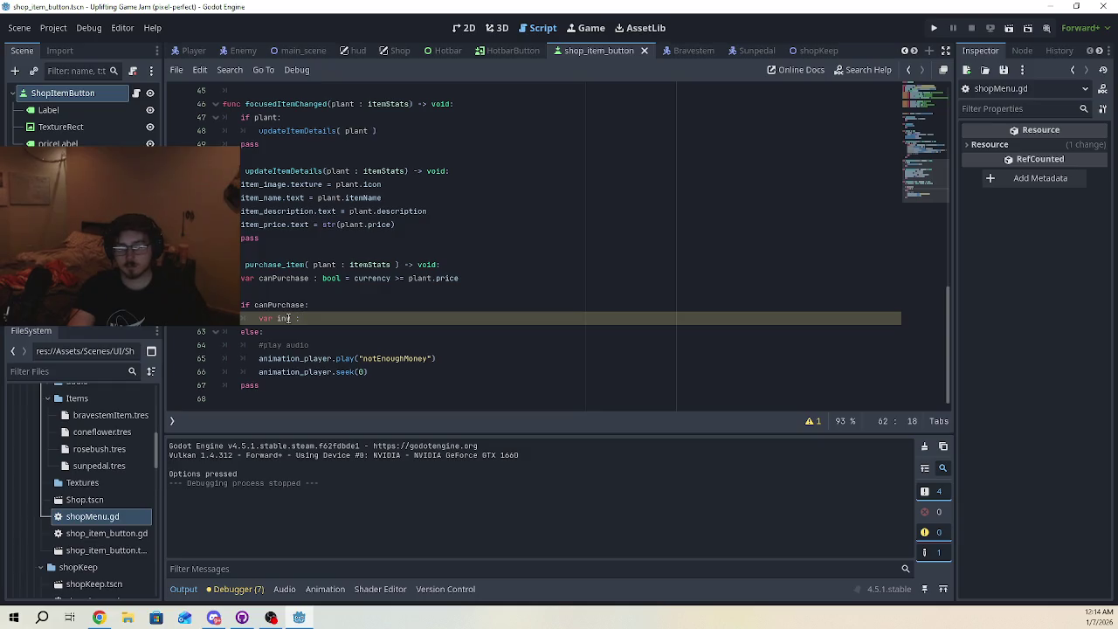
{"action": "type", "text": "Inve"}
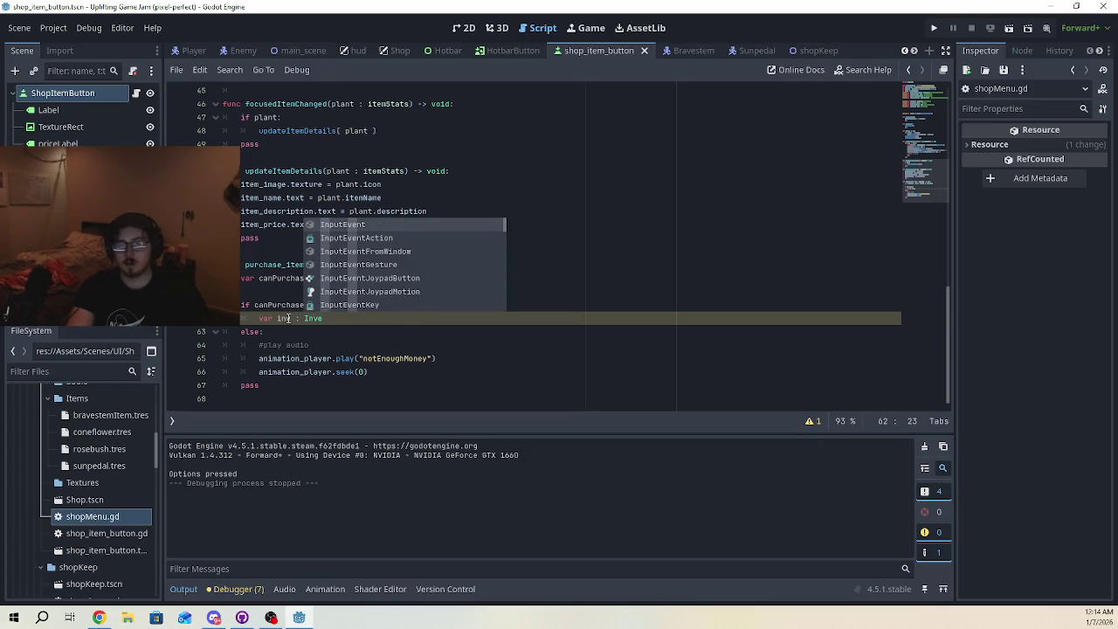
{"action": "type", "text": "ntro"}
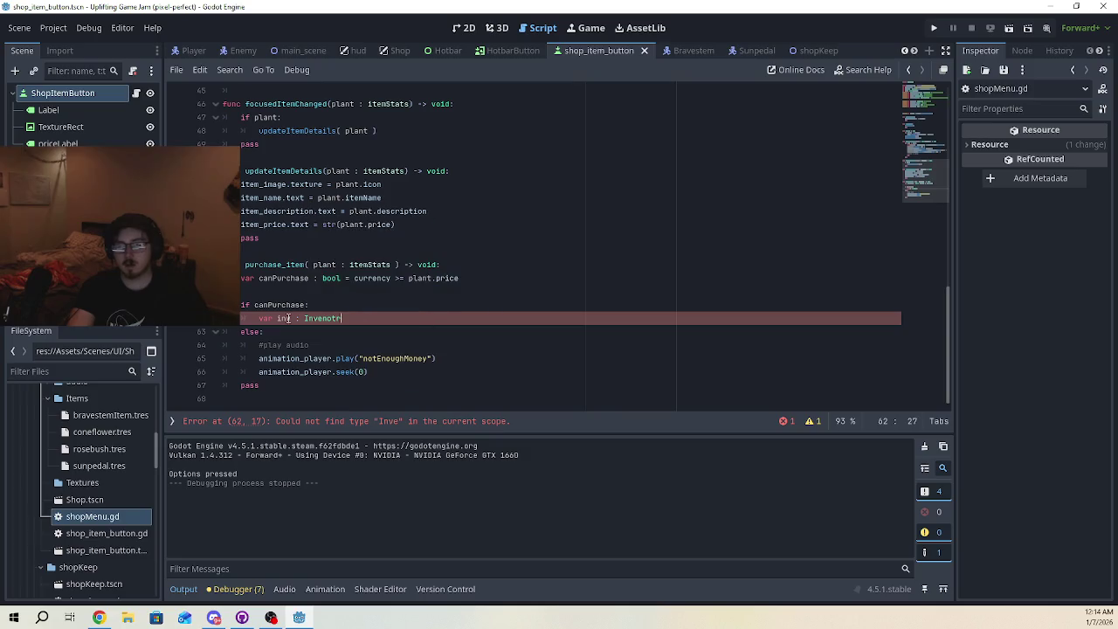
{"action": "key", "text": "BackSpace"}
{"action": "key", "text": "BackSpace"}
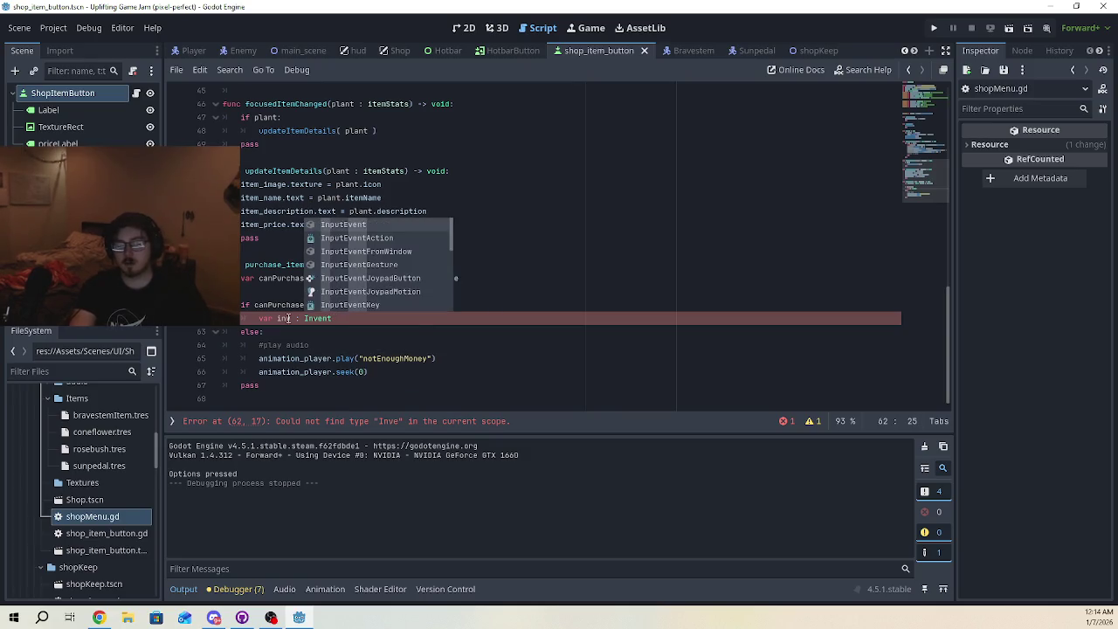
{"action": "type", "text": "ory"}
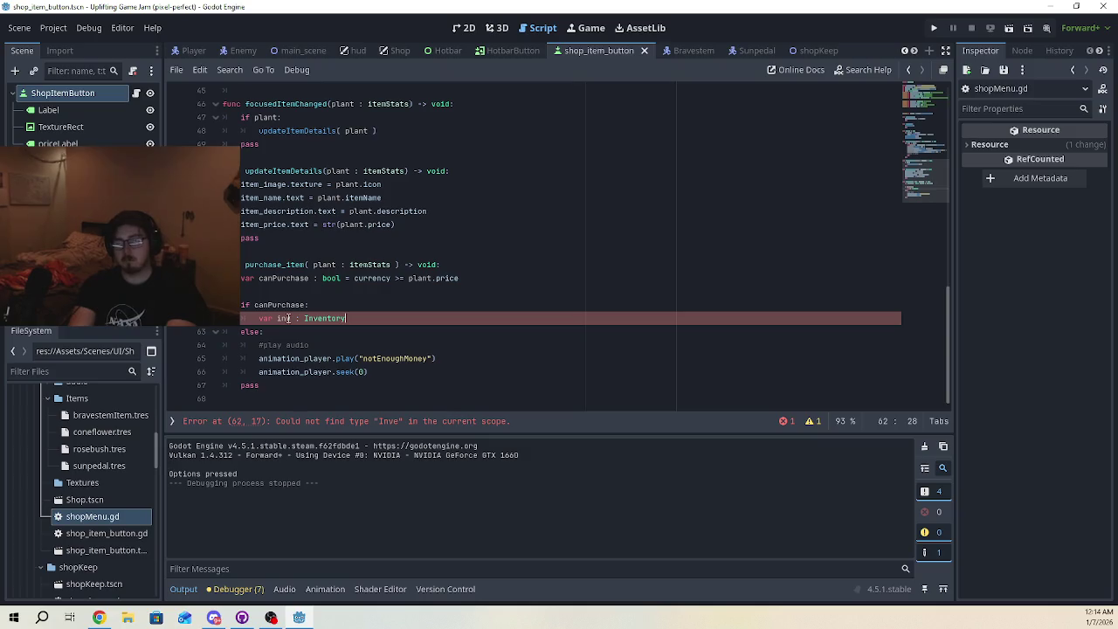
{"action": "key", "text": "BackSpace"}
{"action": "key", "text": "BackSpace"}
{"action": "key", "text": "BackSpace"}
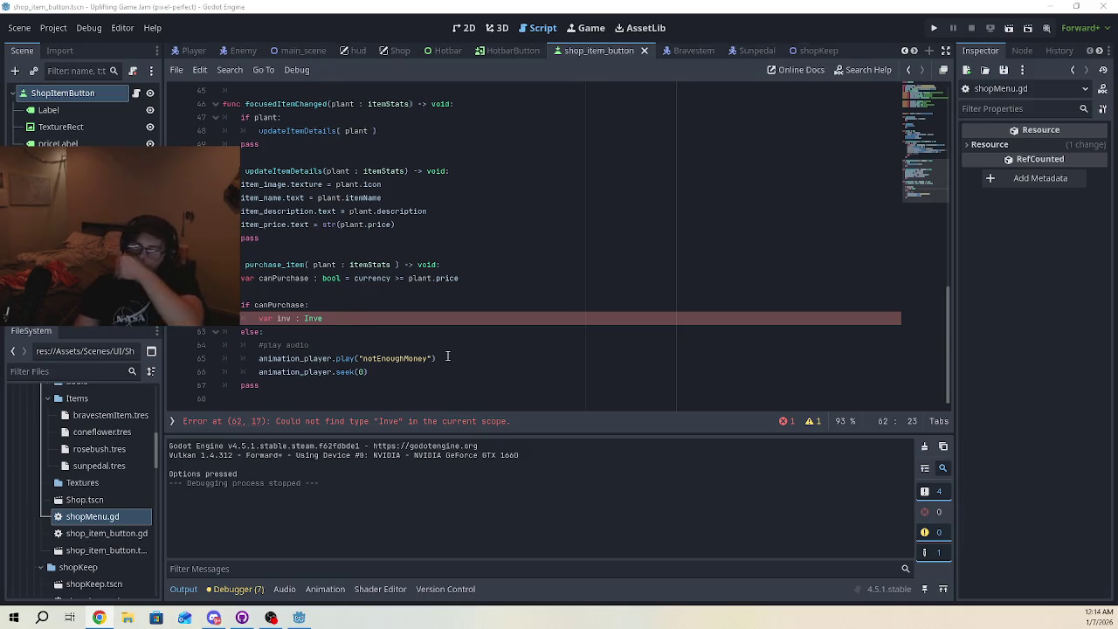
{"action": "key", "text": "Down"}
{"action": "left_click", "coordinate": [325, 319]}
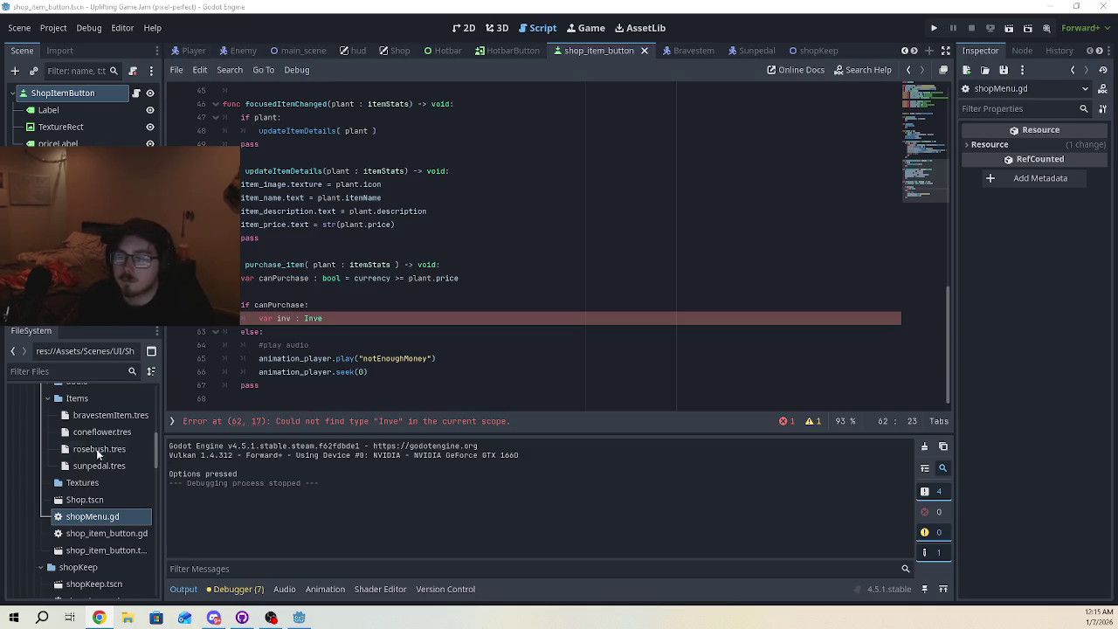
Open Player.tscn and then its player.gd script from the FileSystem dock
{"action": "scroll", "coordinate": [100, 556], "scroll_direction": "down", "scroll_amount": 2}
{"action": "scroll", "coordinate": [100, 556], "scroll_direction": "down", "scroll_amount": 3}
{"action": "double_click", "coordinate": [73, 587]}
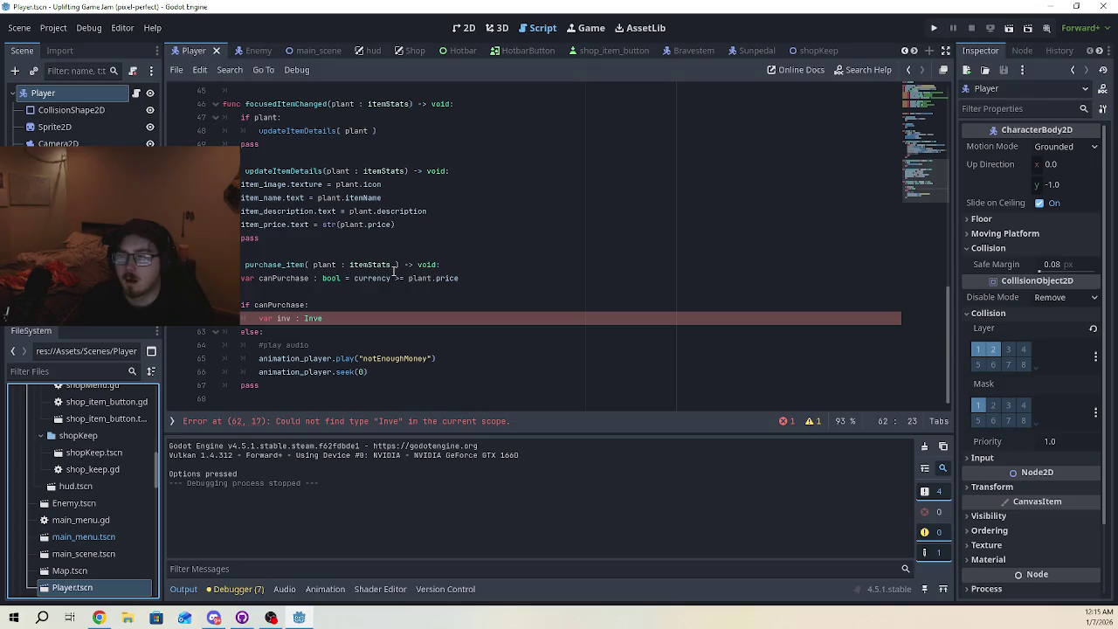
{"action": "scroll", "coordinate": [80, 535], "scroll_direction": "down", "scroll_amount": 1}
{"action": "scroll", "coordinate": [81, 535], "scroll_direction": "down", "scroll_amount": 9}
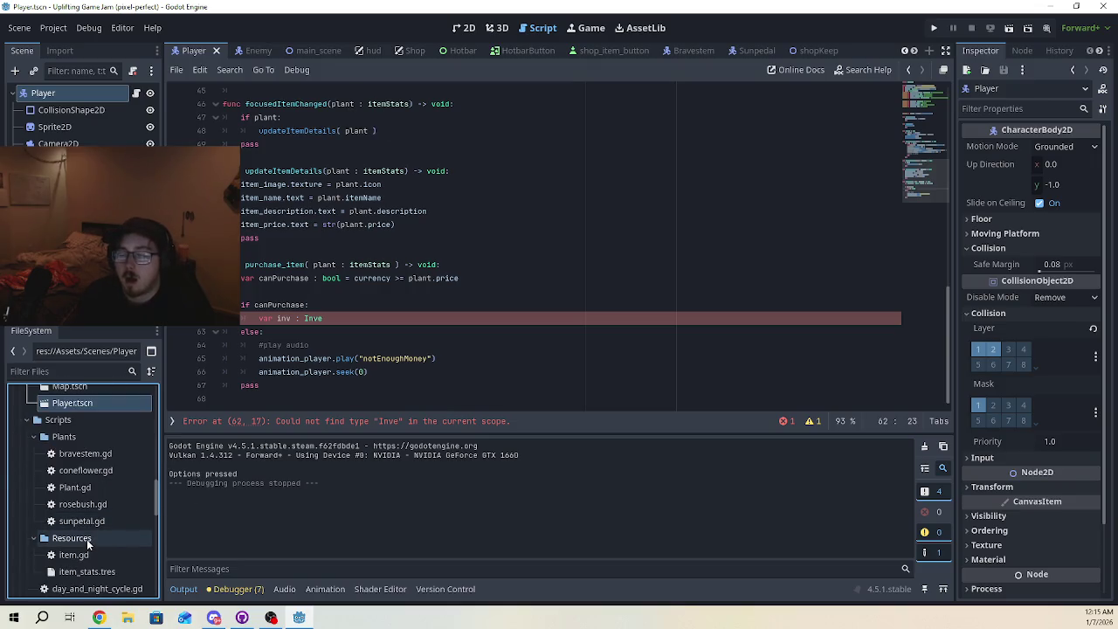
{"action": "scroll", "coordinate": [95, 557], "scroll_direction": "down", "scroll_amount": 2}
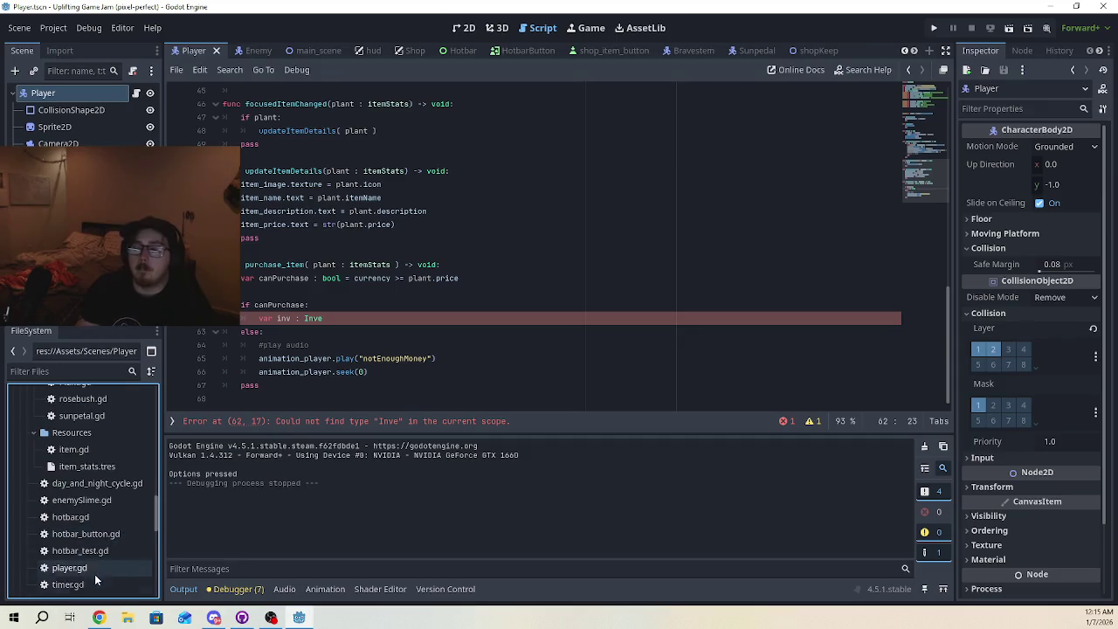
{"action": "double_click", "coordinate": [102, 570]}
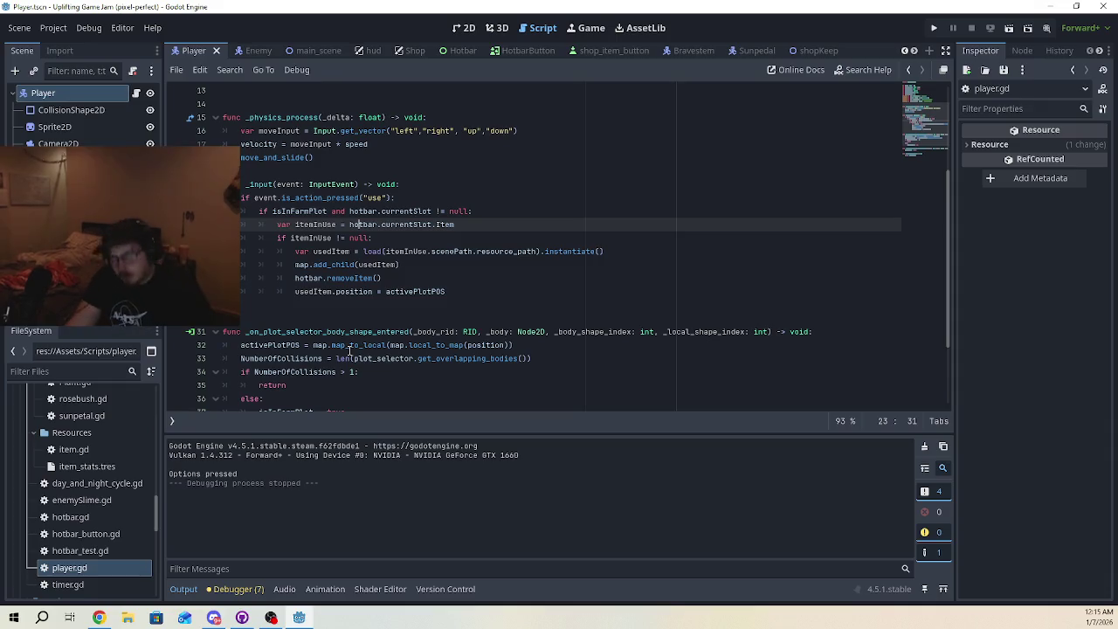
Add a 'func changeRenewalSeedCount():' header below getRenewalSeedCount with an indented body line
{"action": "mouse_move", "coordinate": [351, 351]}
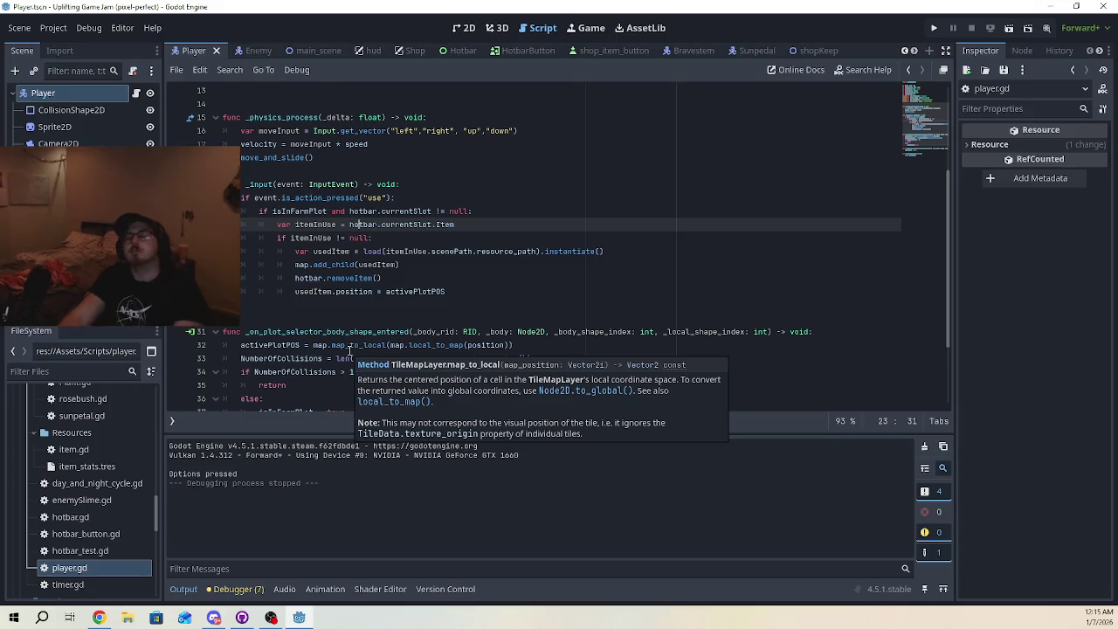
{"action": "scroll", "coordinate": [364, 331], "scroll_direction": "down", "scroll_amount": 3}
{"action": "left_click", "coordinate": [342, 400]}
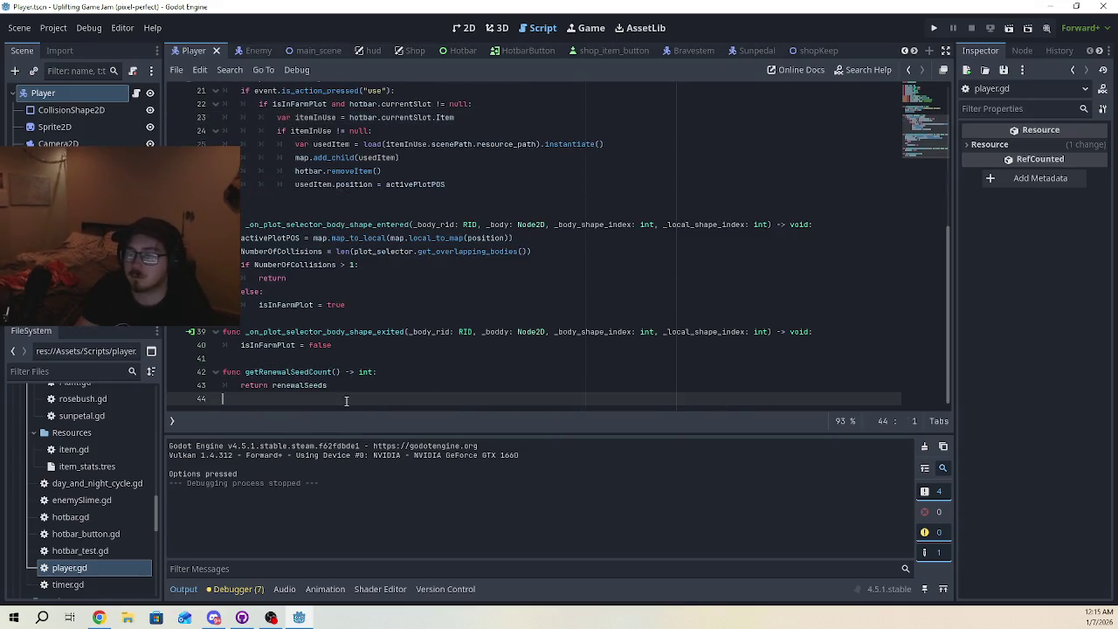
{"action": "key", "text": "Return"}
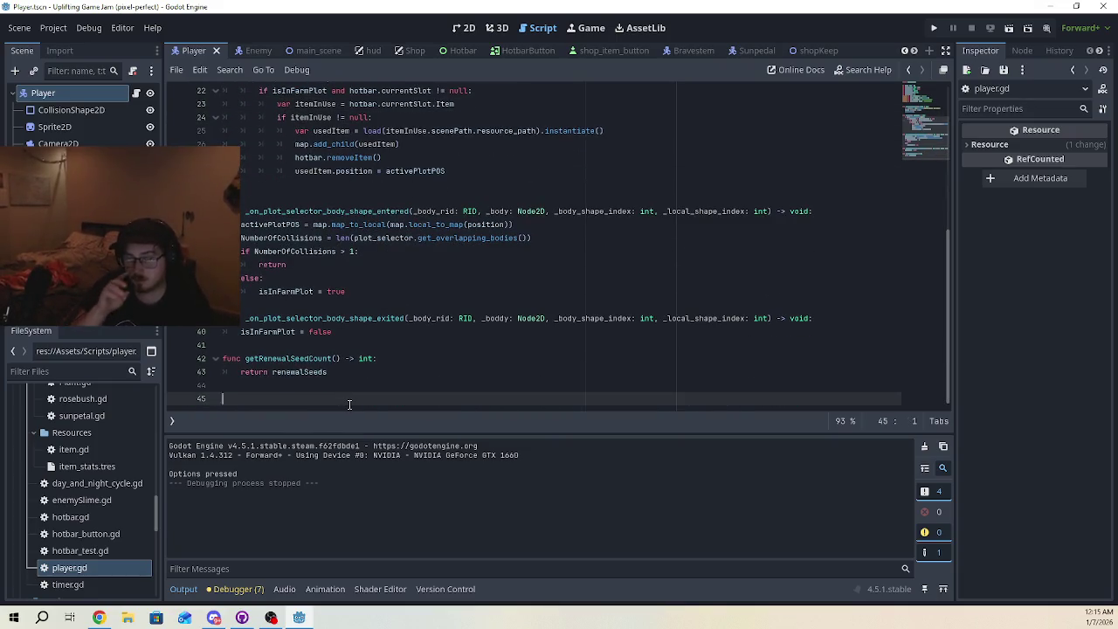
{"action": "type", "text": "func set"}
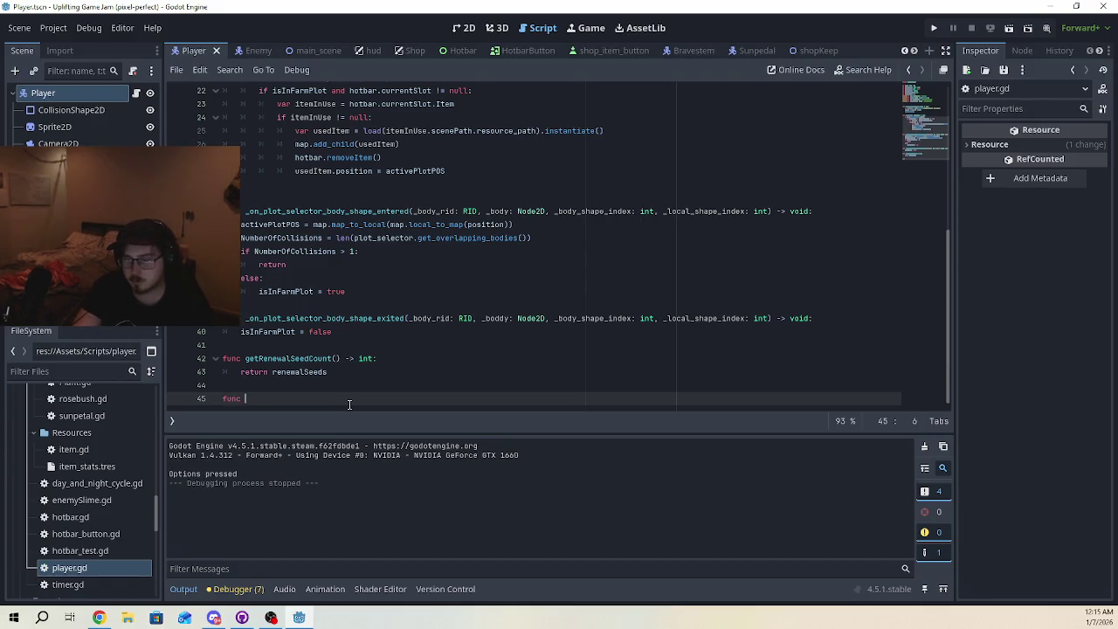
{"action": "key", "text": "BackSpace"}
{"action": "key", "text": "BackSpace"}
{"action": "key", "text": "BackSpace"}
{"action": "type", "text": "chage"}
{"action": "key", "text": "BackSpace"}
{"action": "key", "text": "BackSpace"}
{"action": "type", "text": "nge"}
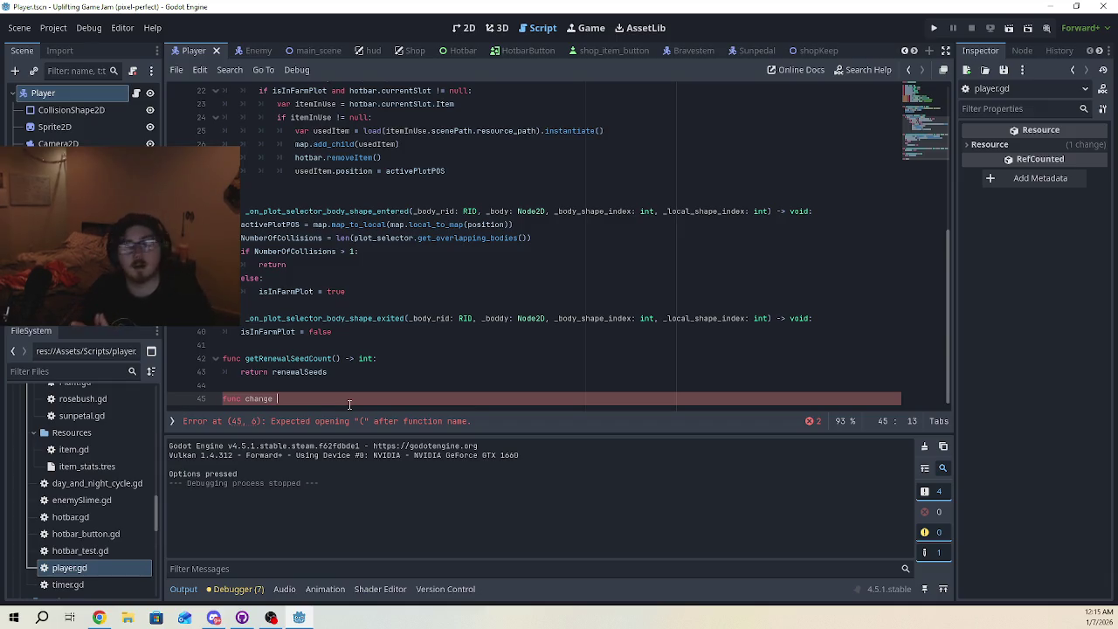
{"action": "key", "text": "BackSpace"}
{"action": "type", "text": "Renewal"}
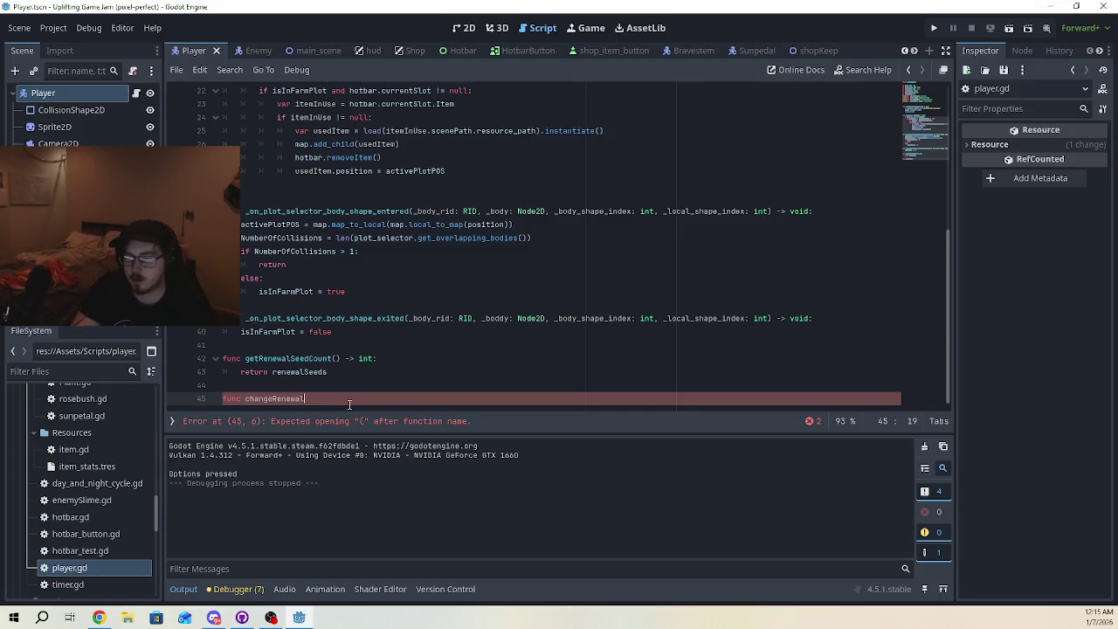
{"action": "type", "text": "SeedCoun"}
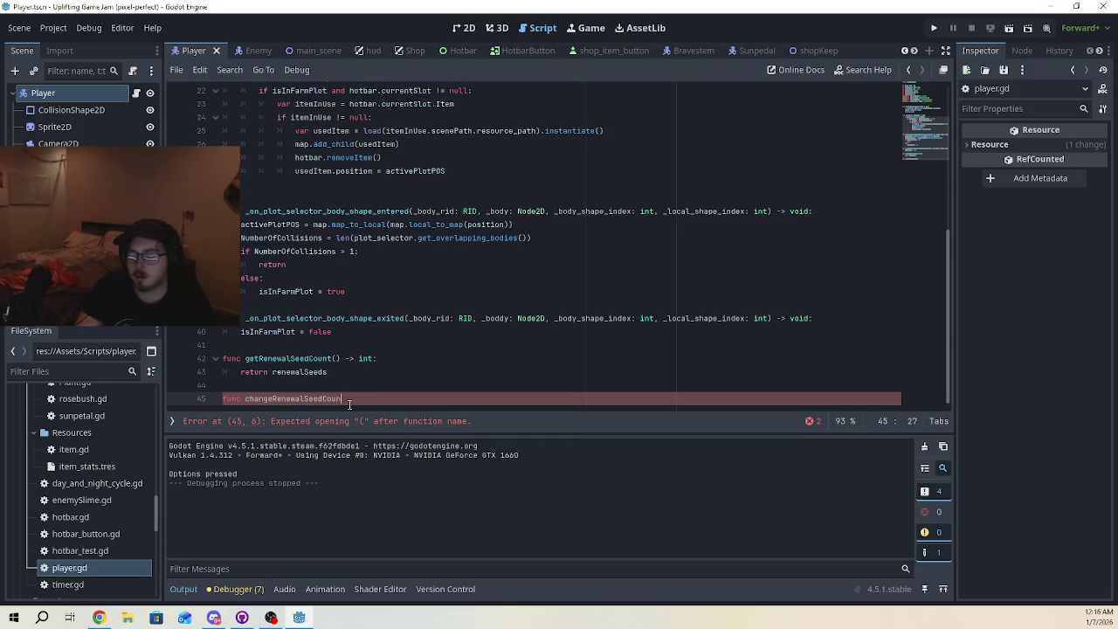
{"action": "type", "text": "t"}
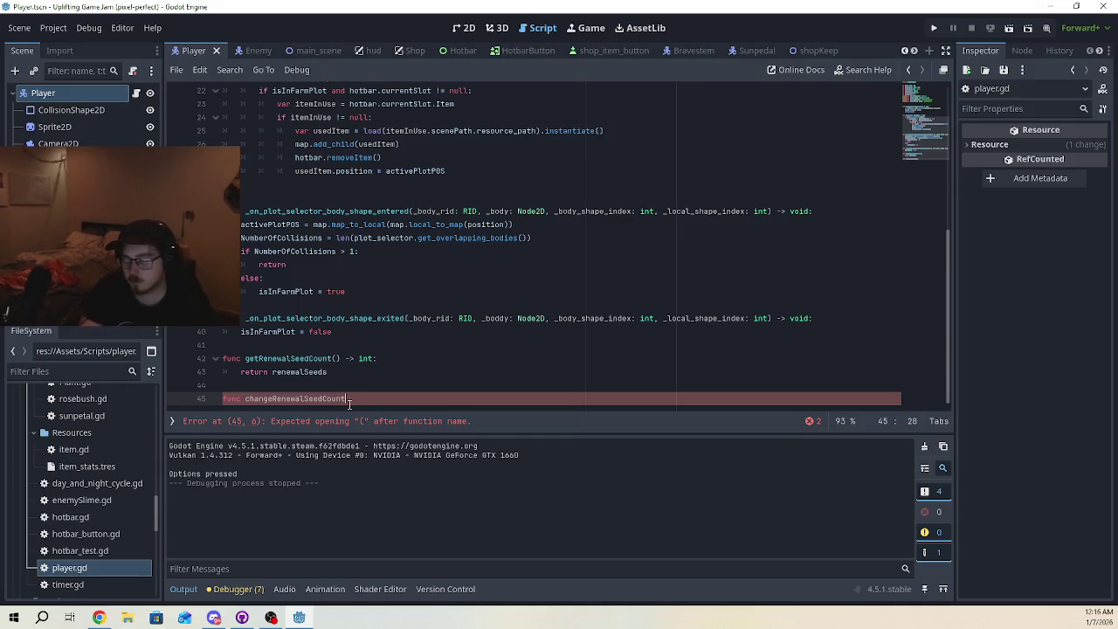
{"action": "key", "text": "BackSpace"}
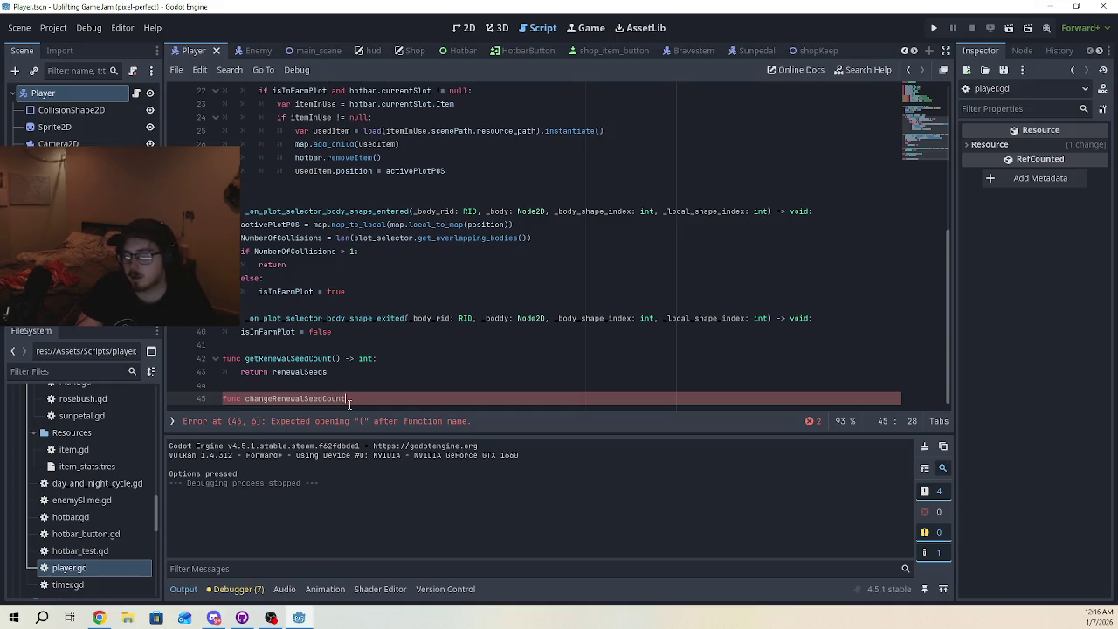
{"action": "type", "text": "():"}
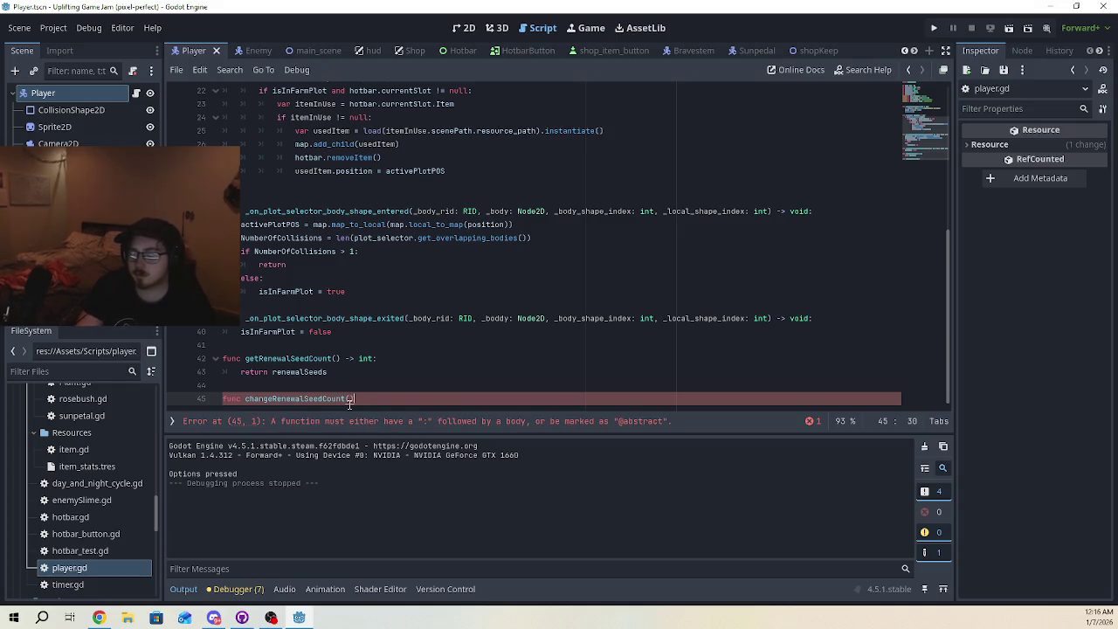
{"action": "key", "text": "Return"}
{"action": "type", "text": "r"}
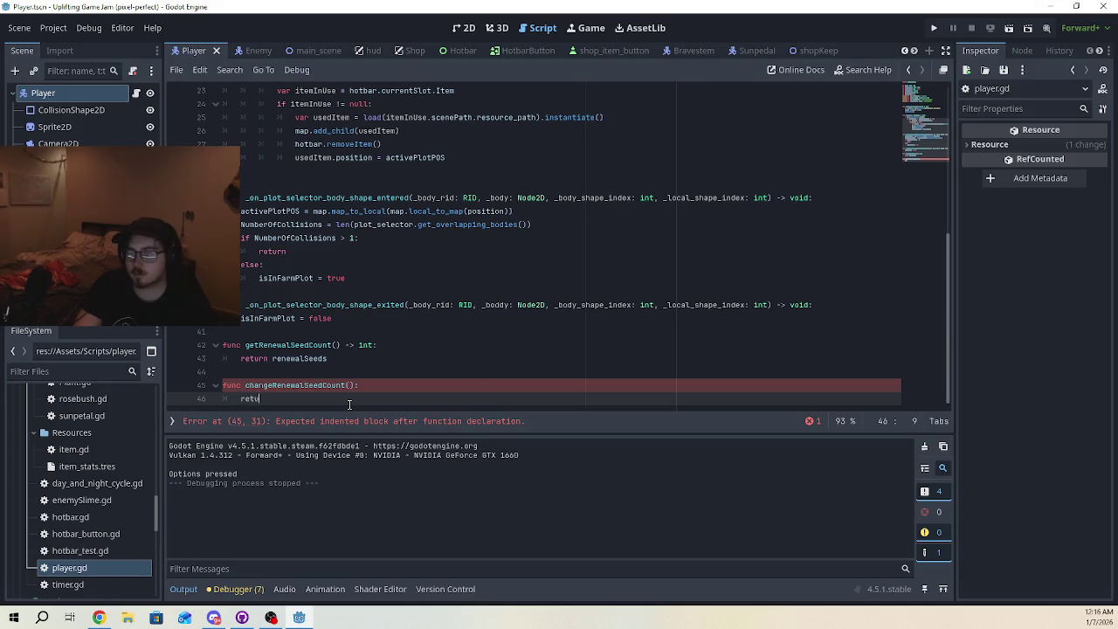
{"action": "key", "text": "BackSpace"}
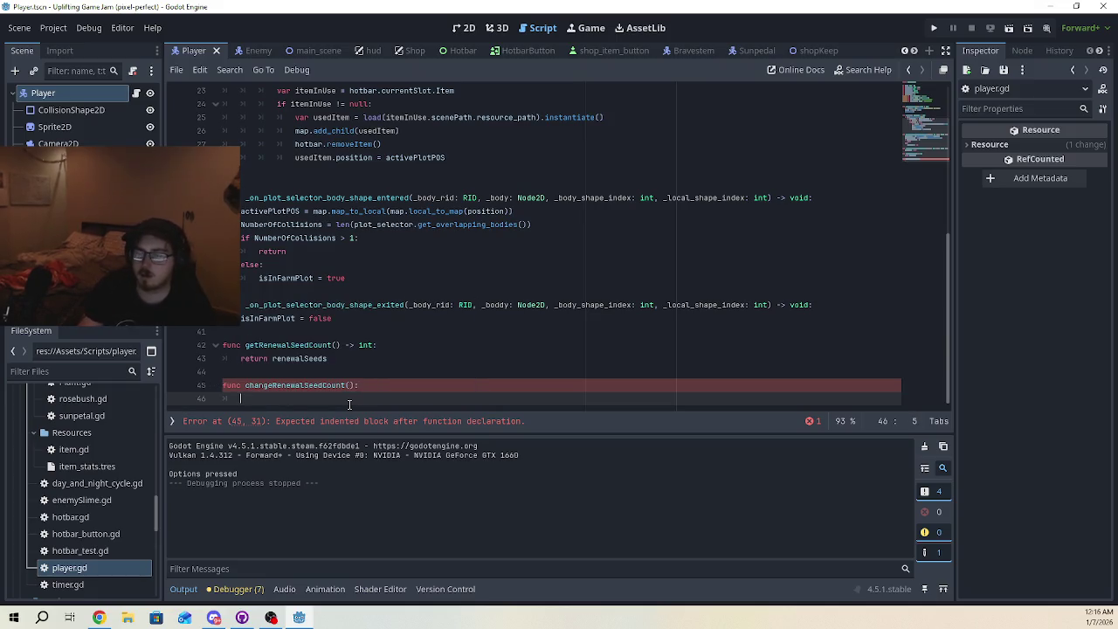
Give the function an 'x : int' parameter, leaving the body line empty
{"action": "left_click", "coordinate": [352, 384]}
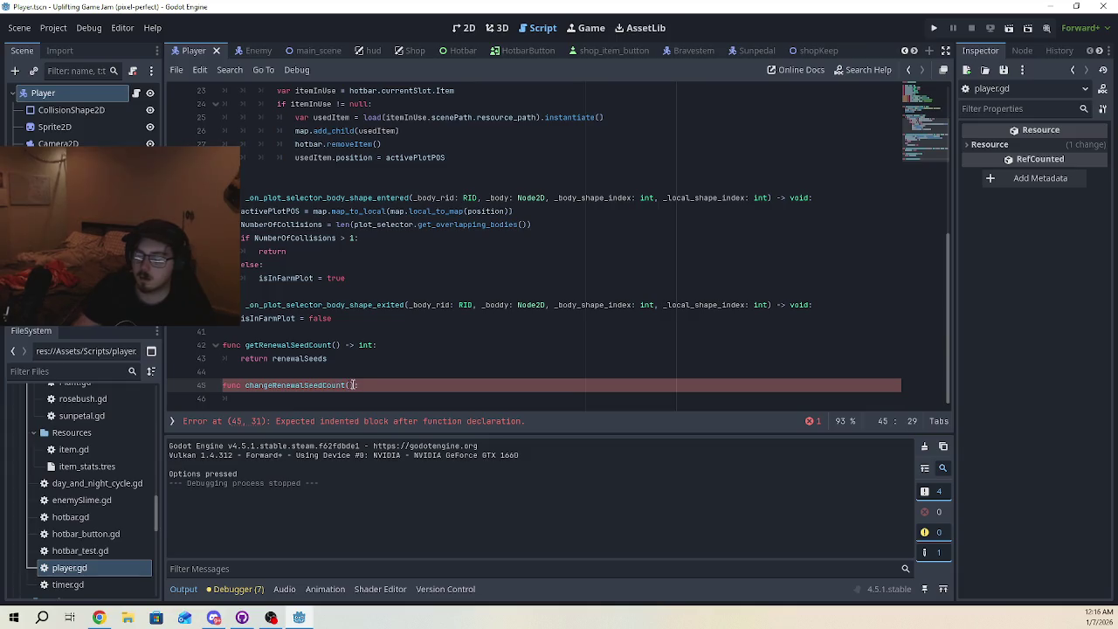
{"action": "type", "text": "int"}
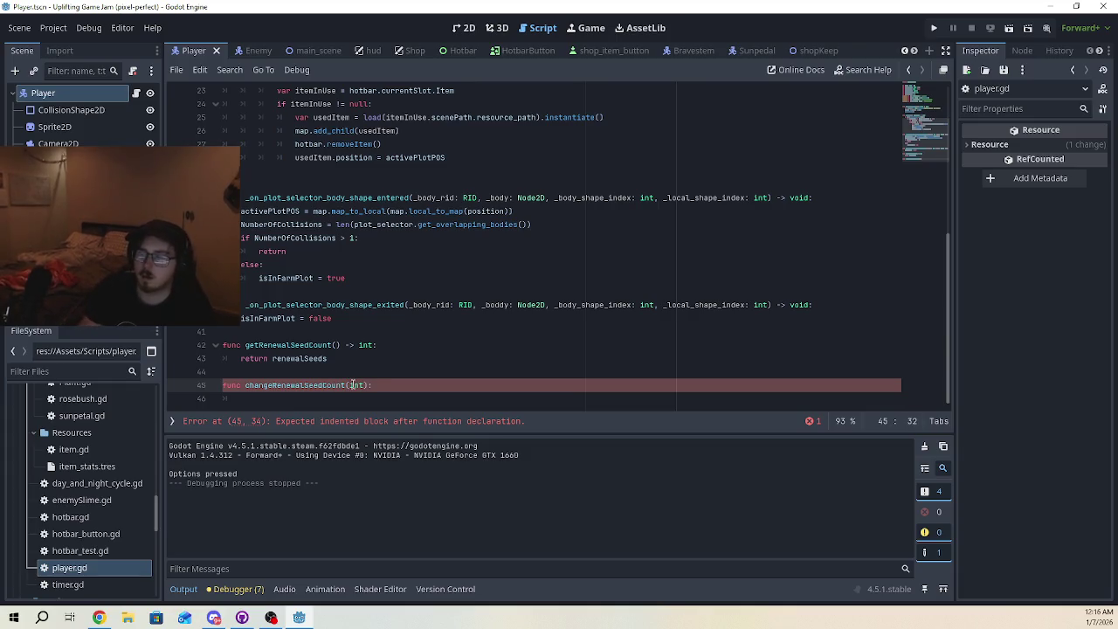
{"action": "left_click", "coordinate": [347, 394]}
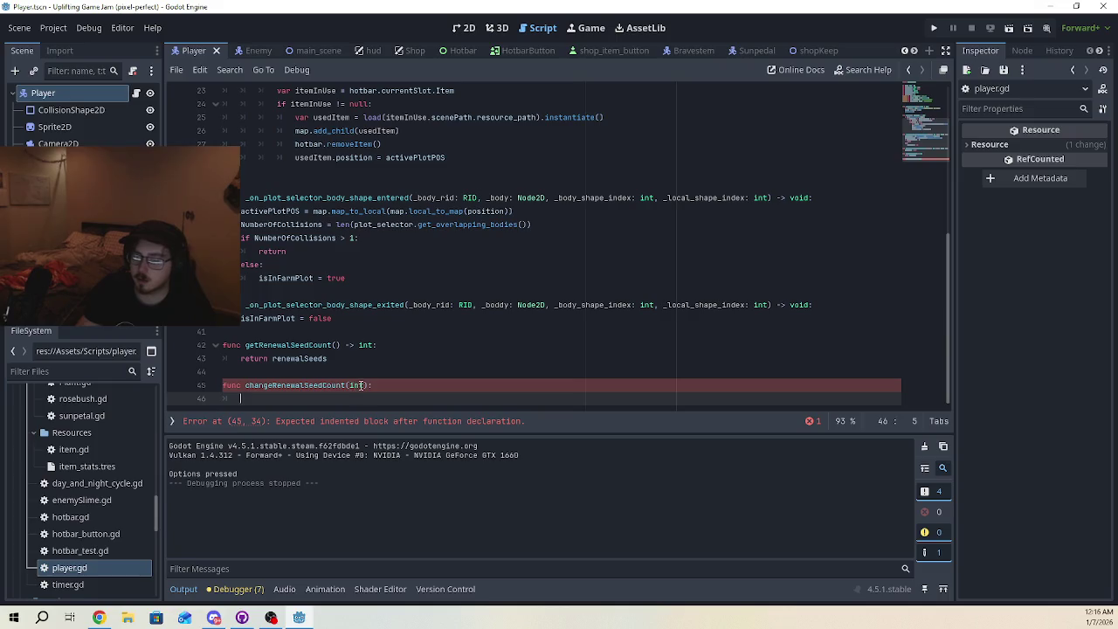
{"action": "left_click", "coordinate": [366, 385]}
{"action": "type", "text": "x"}
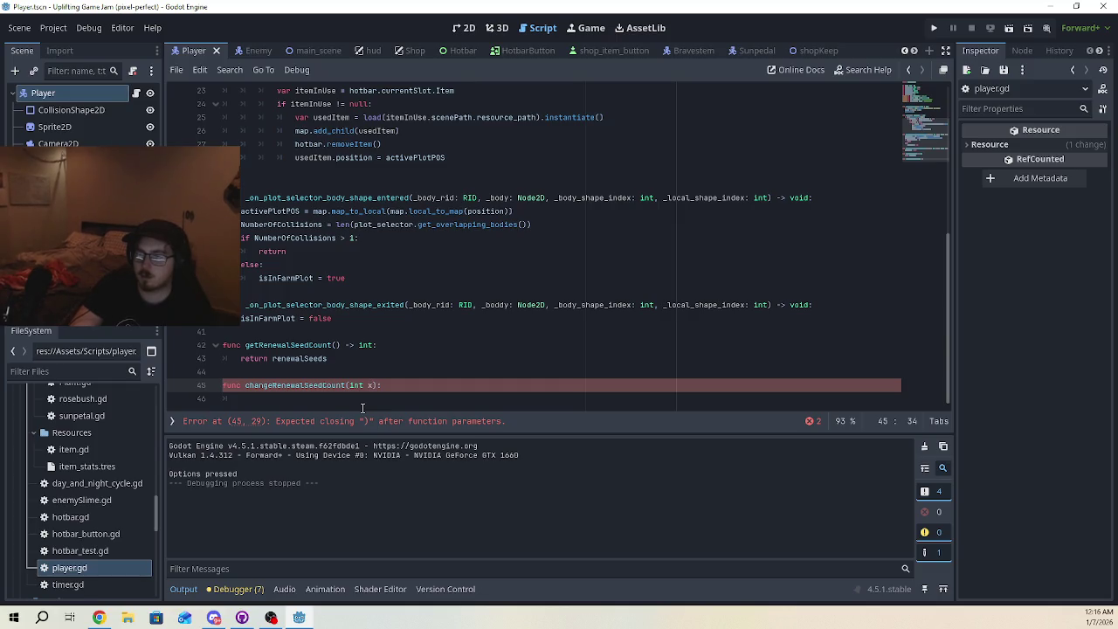
{"action": "key", "text": "BackSpace"}
{"action": "key", "text": "BackSpace"}
{"action": "key", "text": "BackSpace"}
{"action": "key", "text": "BackSpace"}
{"action": "type", "text": "x"}
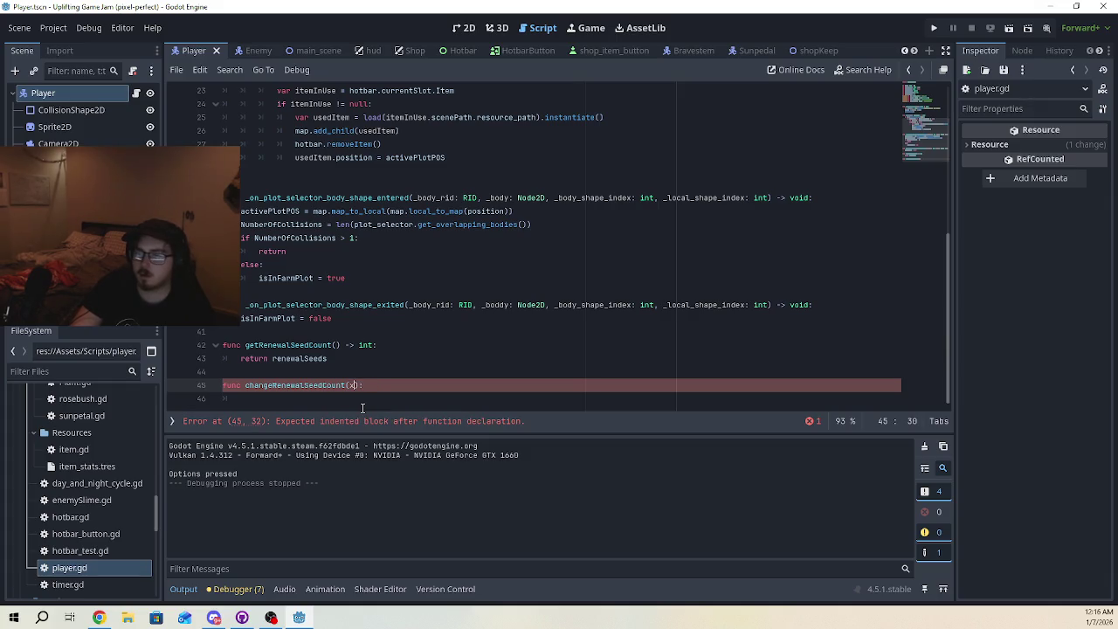
{"action": "scroll", "coordinate": [408, 349], "scroll_direction": "up", "scroll_amount": 3}
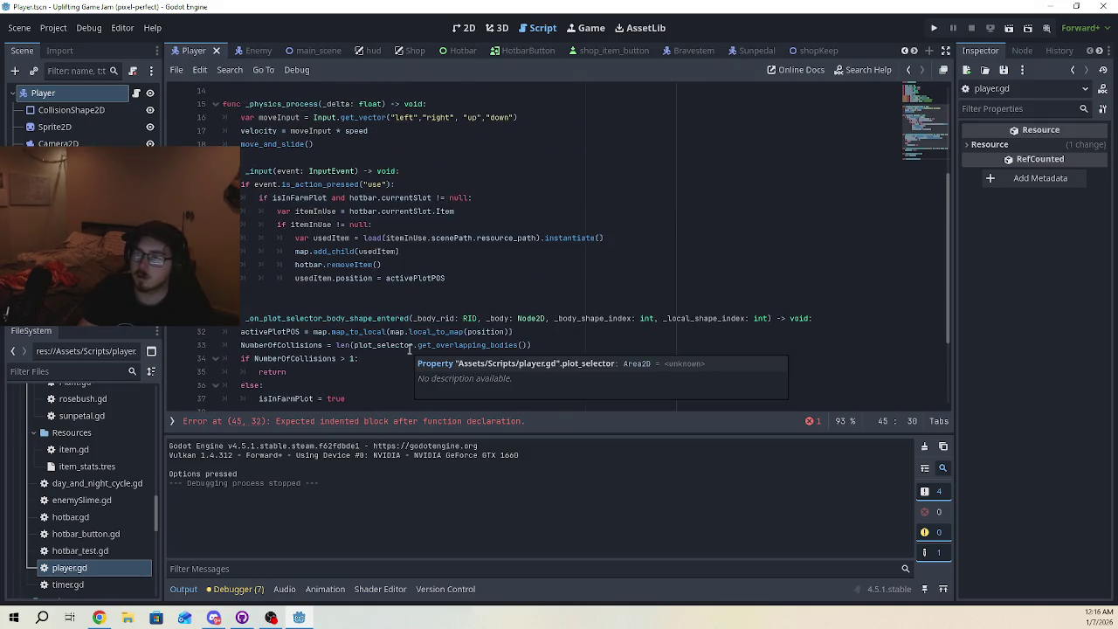
{"action": "scroll", "coordinate": [423, 395], "scroll_direction": "down", "scroll_amount": 3}
{"action": "type", "text": ":"}
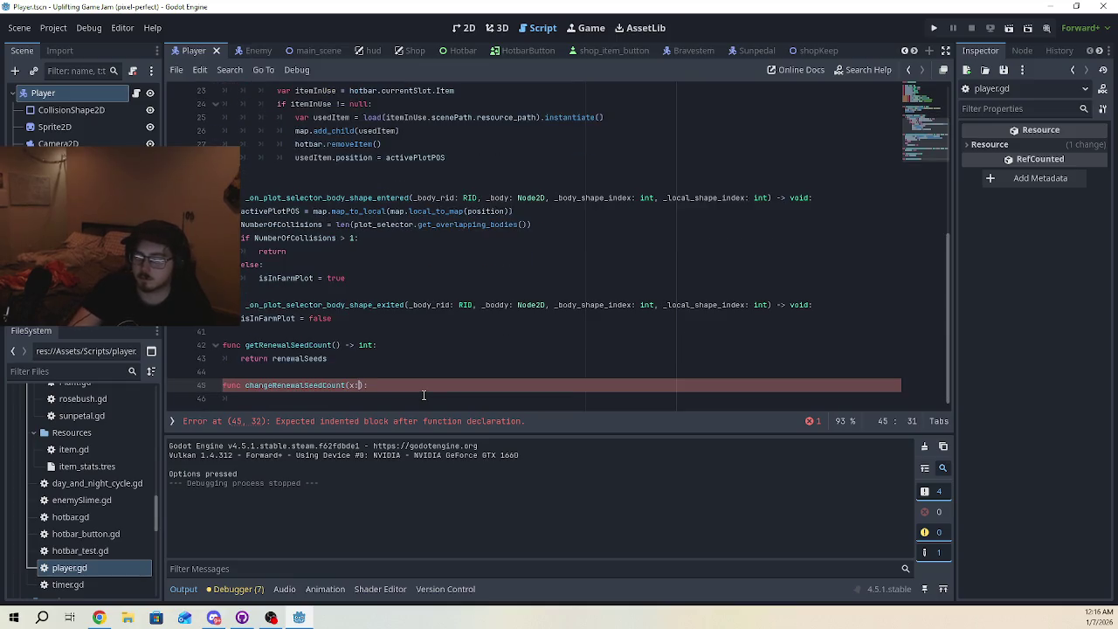
{"action": "type", "text": "int"}
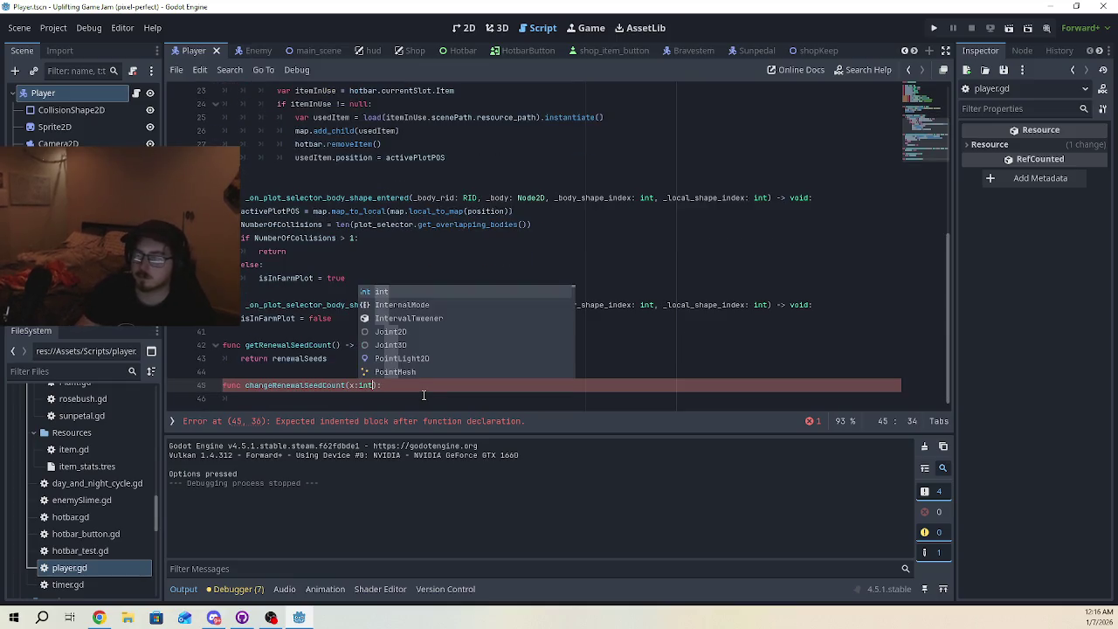
{"action": "left_click", "coordinate": [421, 395]}
{"action": "left_click", "coordinate": [357, 384]}
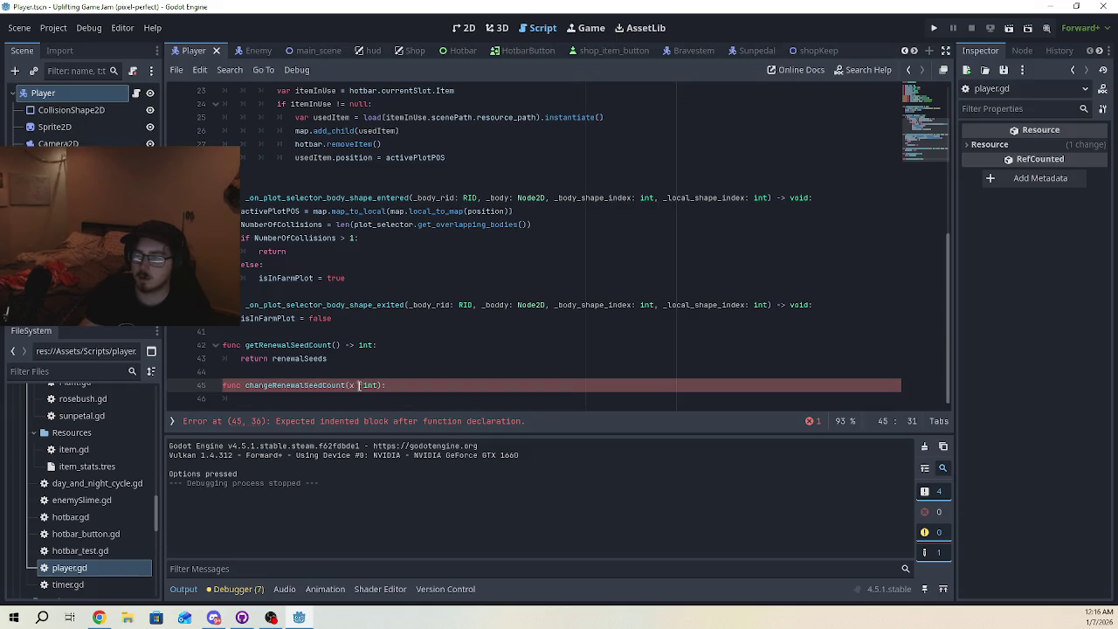
{"action": "type", "text": ":"}
{"action": "left_click", "coordinate": [354, 399]}
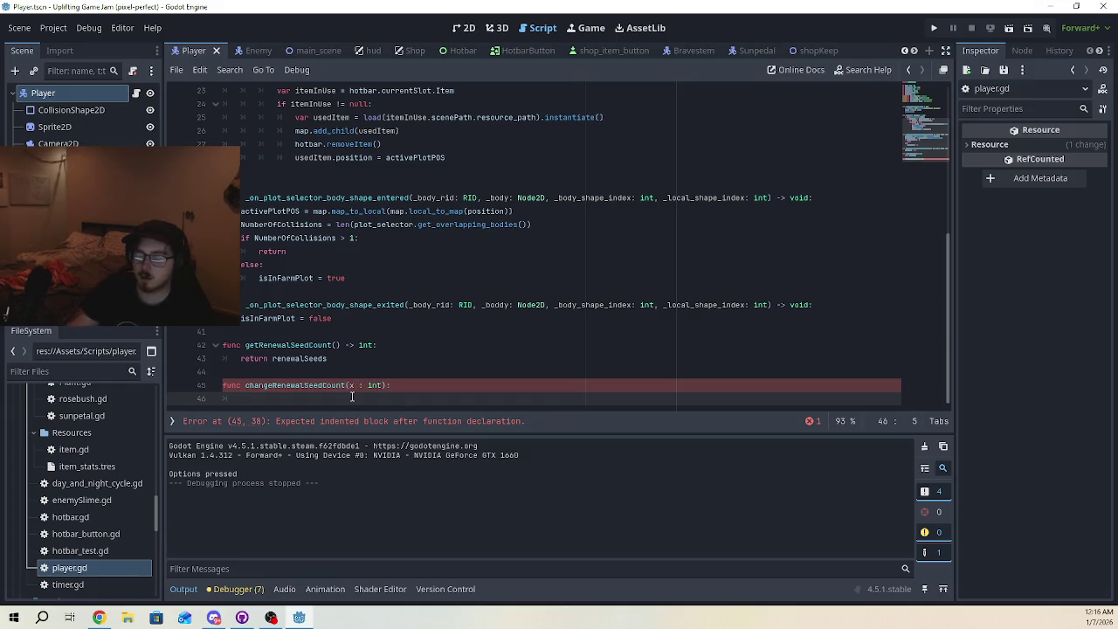
{"action": "type", "text": "cu"}
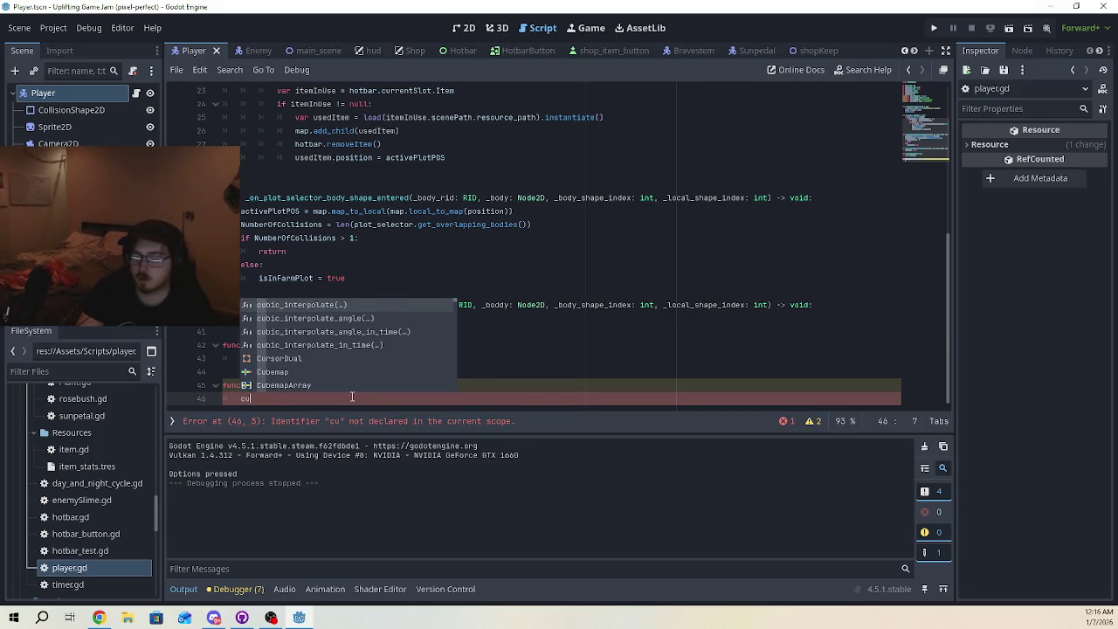
{"action": "key", "text": "BackSpace"}
{"action": "key", "text": "BackSpace"}
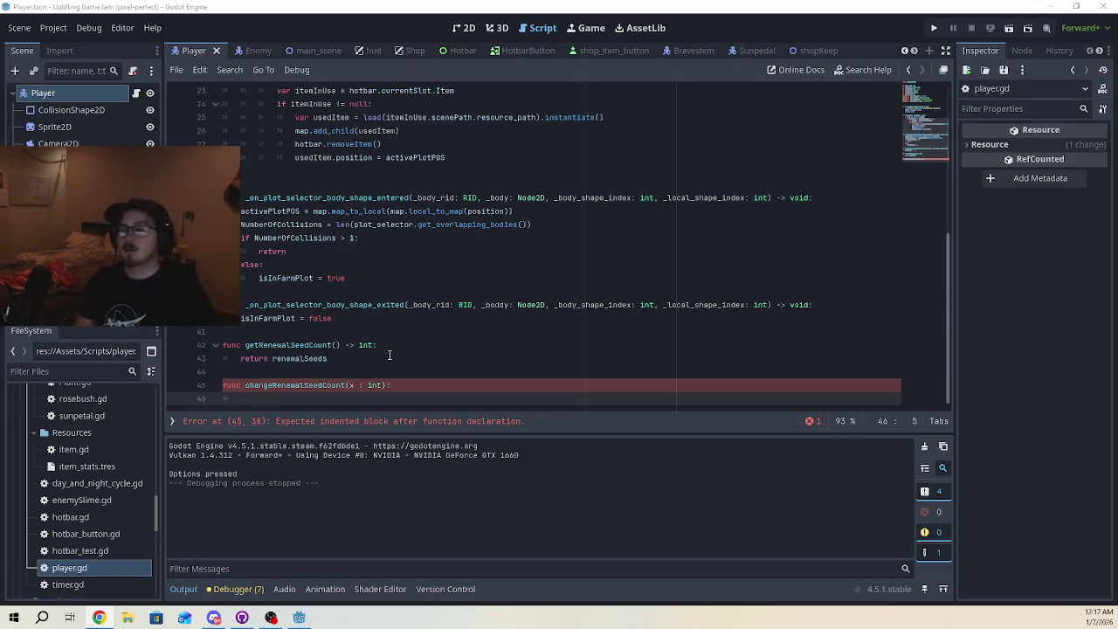
Write the function body as 'currency += x'
{"action": "scroll", "coordinate": [471, 223], "scroll_direction": "up", "scroll_amount": 5}
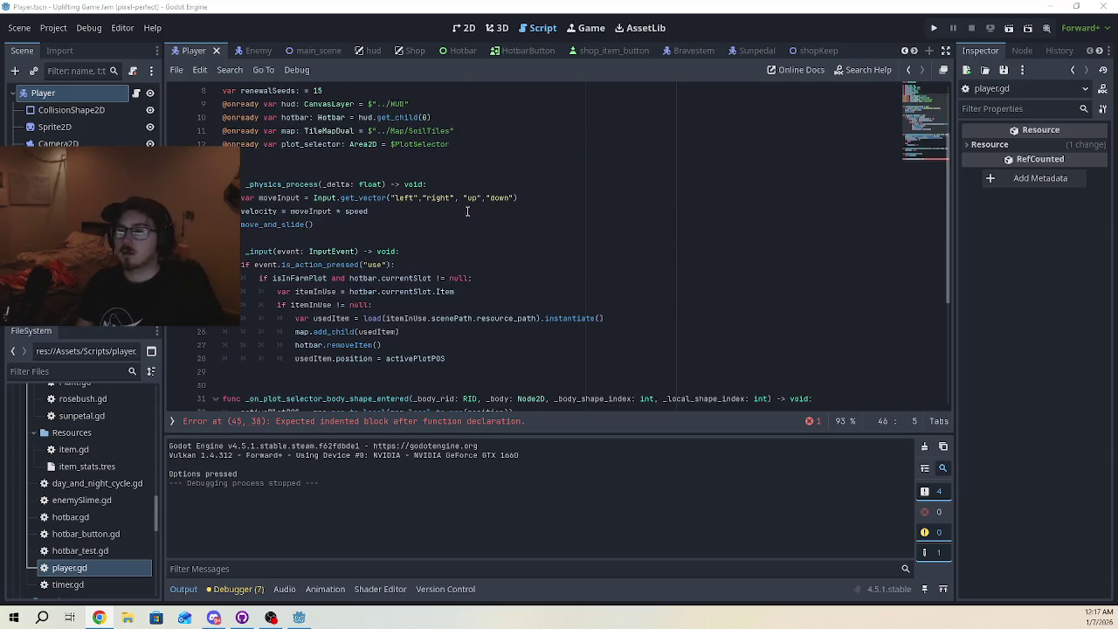
{"action": "scroll", "coordinate": [471, 214], "scroll_direction": "up", "scroll_amount": 2}
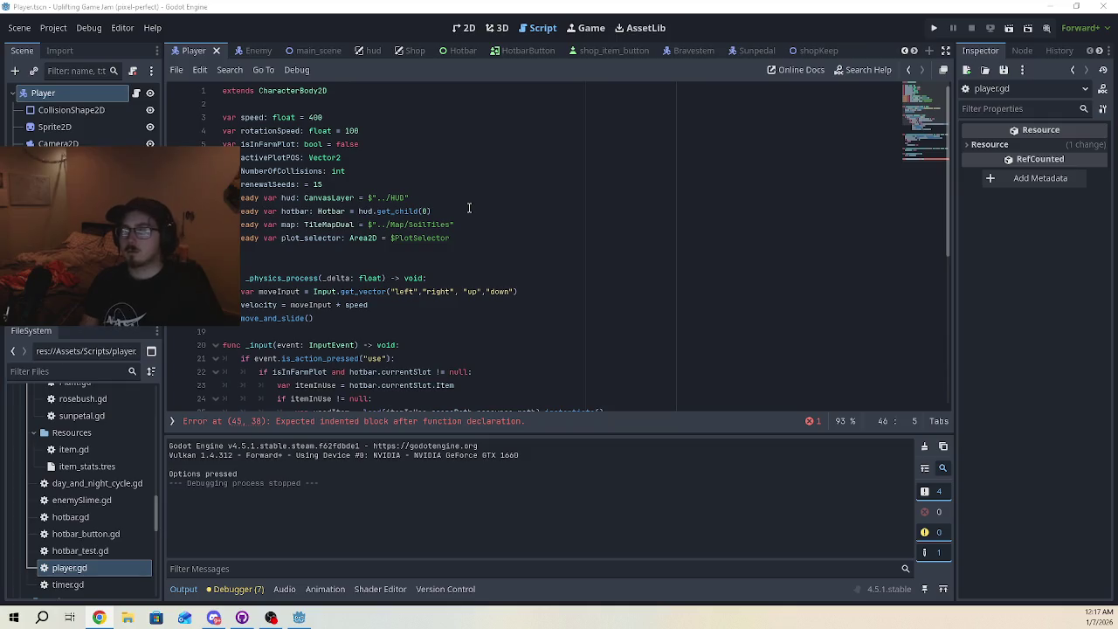
{"action": "scroll", "coordinate": [469, 207], "scroll_direction": "down", "scroll_amount": 7}
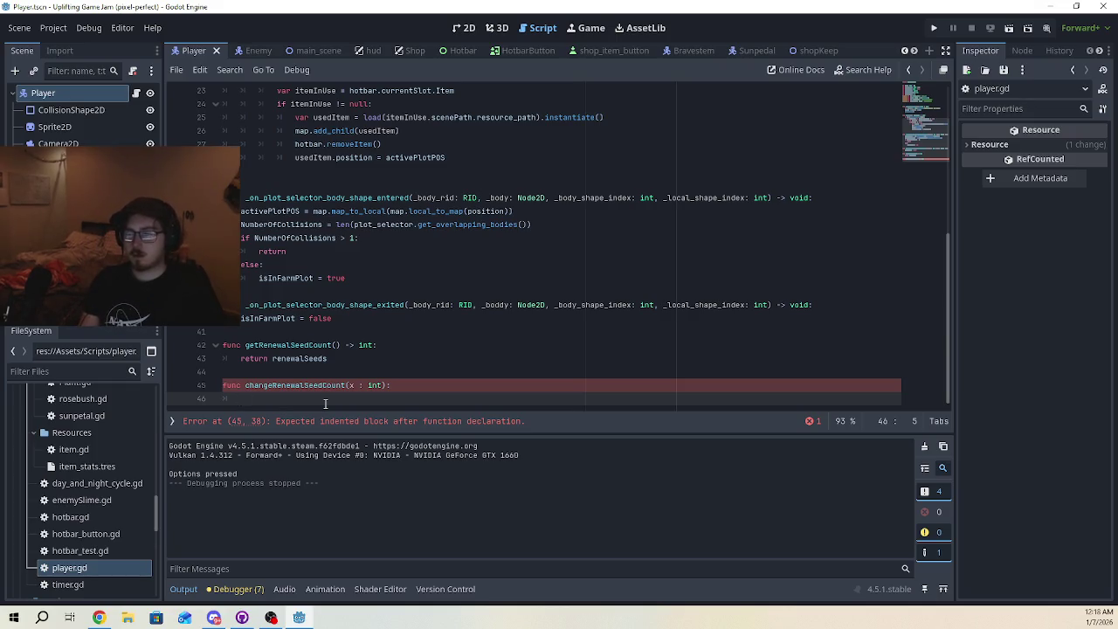
{"action": "type", "text": "currency +="}
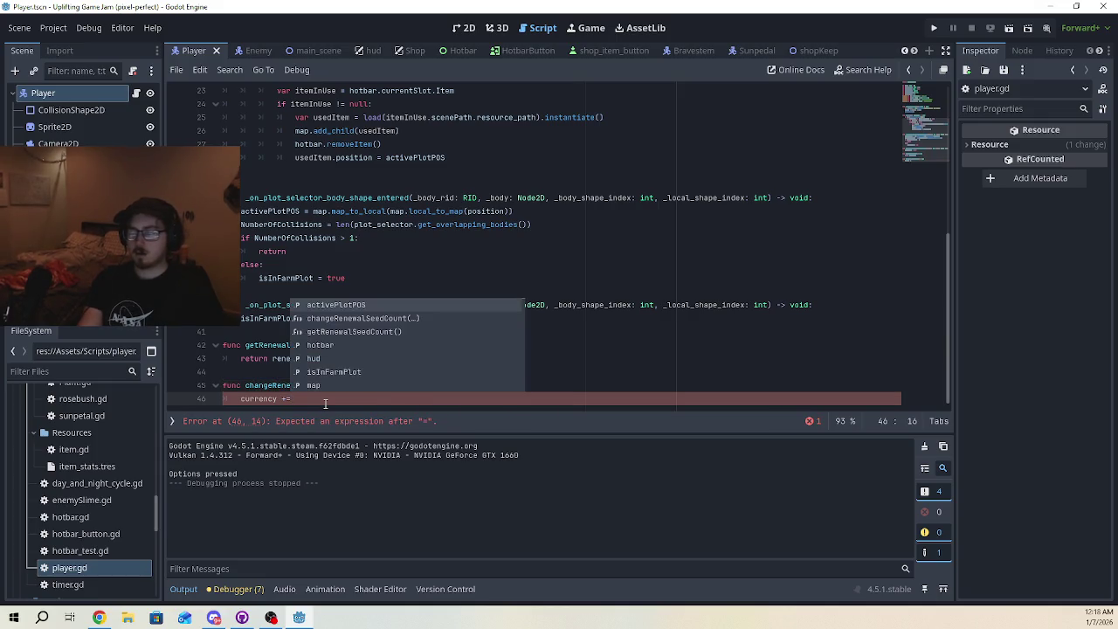
{"action": "type", "text": " x"}
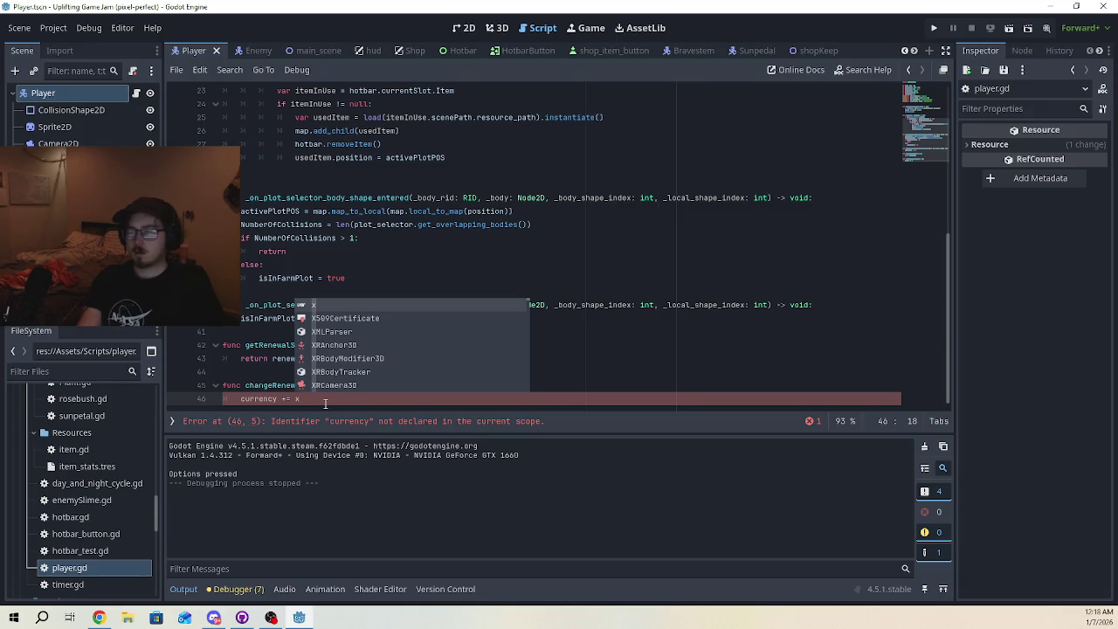
{"action": "left_click", "coordinate": [411, 253]}
Replace currency with renewalSeeds so the body reads 'renewalSeeds += x'
{"action": "scroll", "coordinate": [413, 273], "scroll_direction": "up", "scroll_amount": 7}
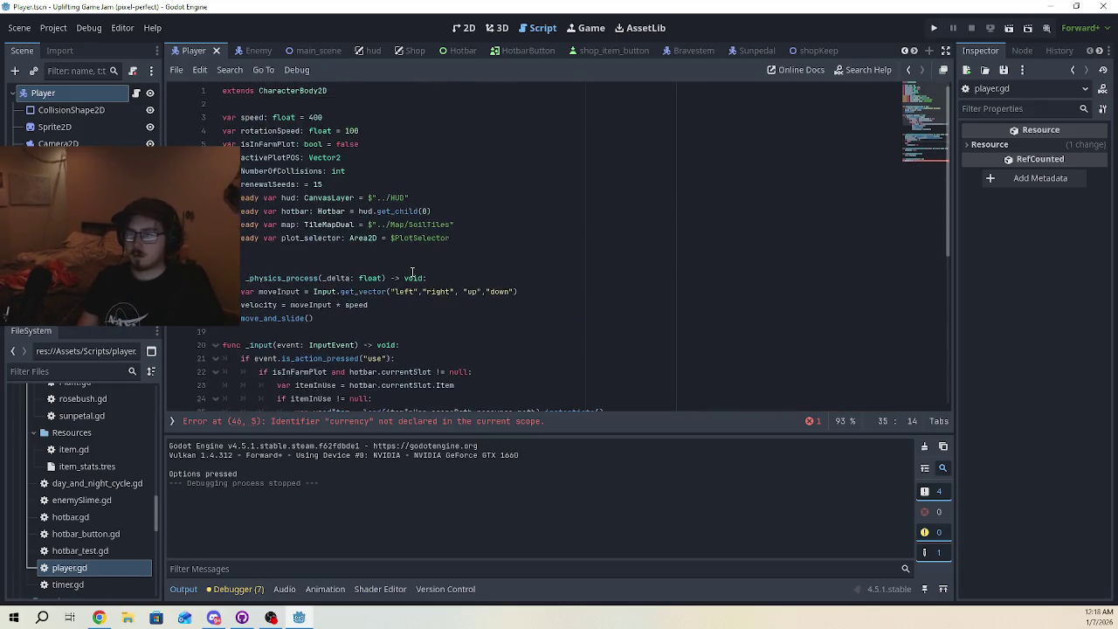
{"action": "double_click", "coordinate": [269, 184]}
{"action": "key", "text": "ctrl+c"}
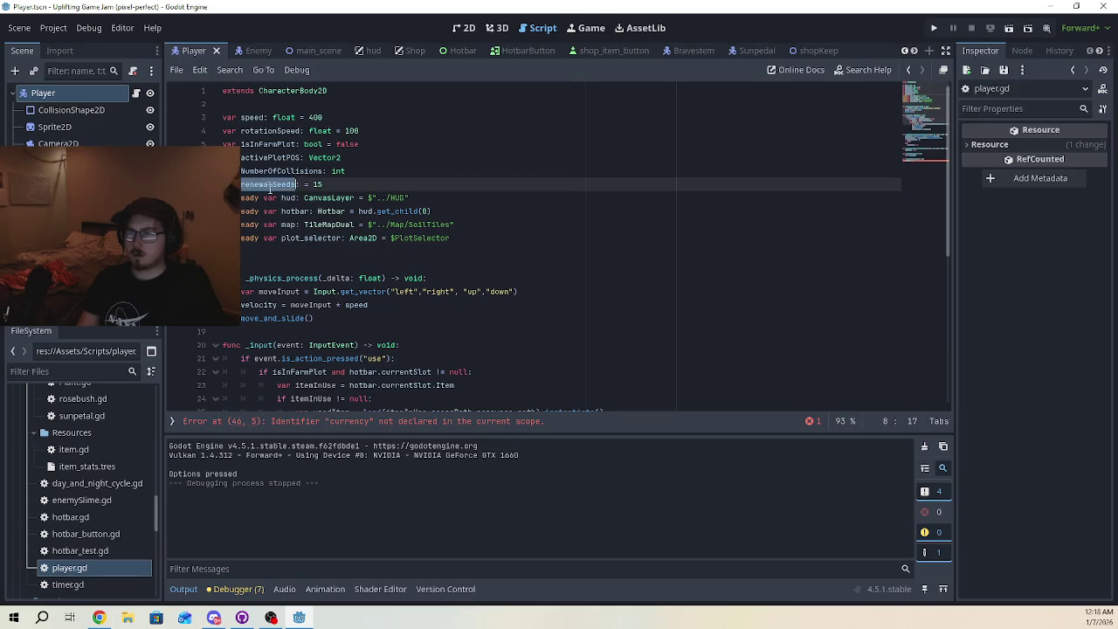
{"action": "scroll", "coordinate": [345, 285], "scroll_direction": "down", "scroll_amount": 7}
{"action": "double_click", "coordinate": [270, 399]}
{"action": "key", "text": "ctrl+v"}
{"action": "left_click", "coordinate": [353, 399]}
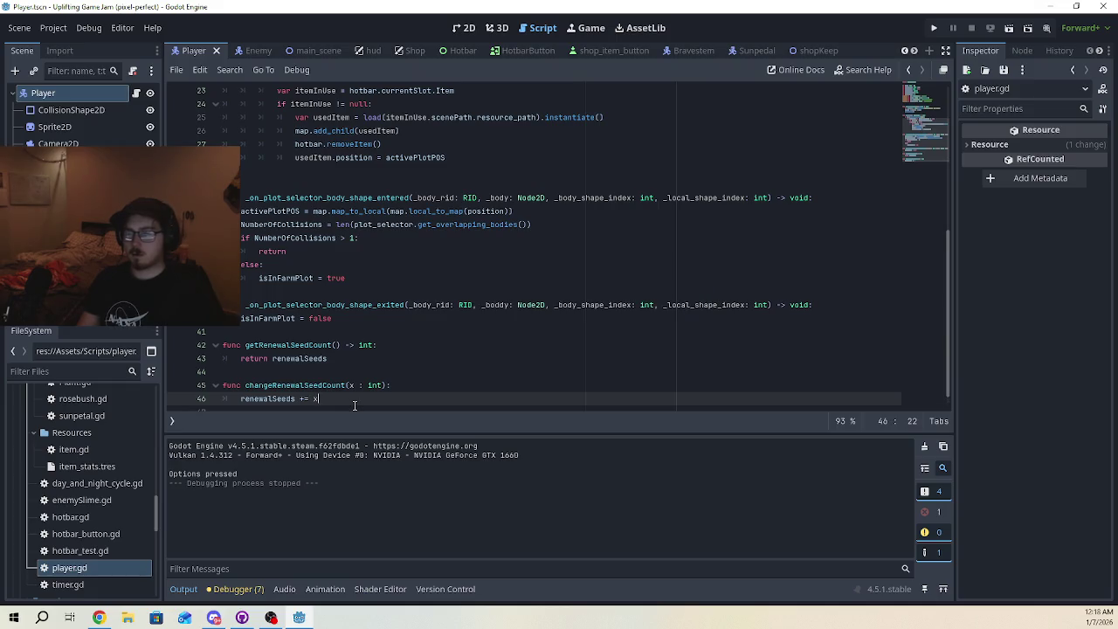
{"action": "scroll", "coordinate": [354, 406], "scroll_direction": "down", "scroll_amount": 1}
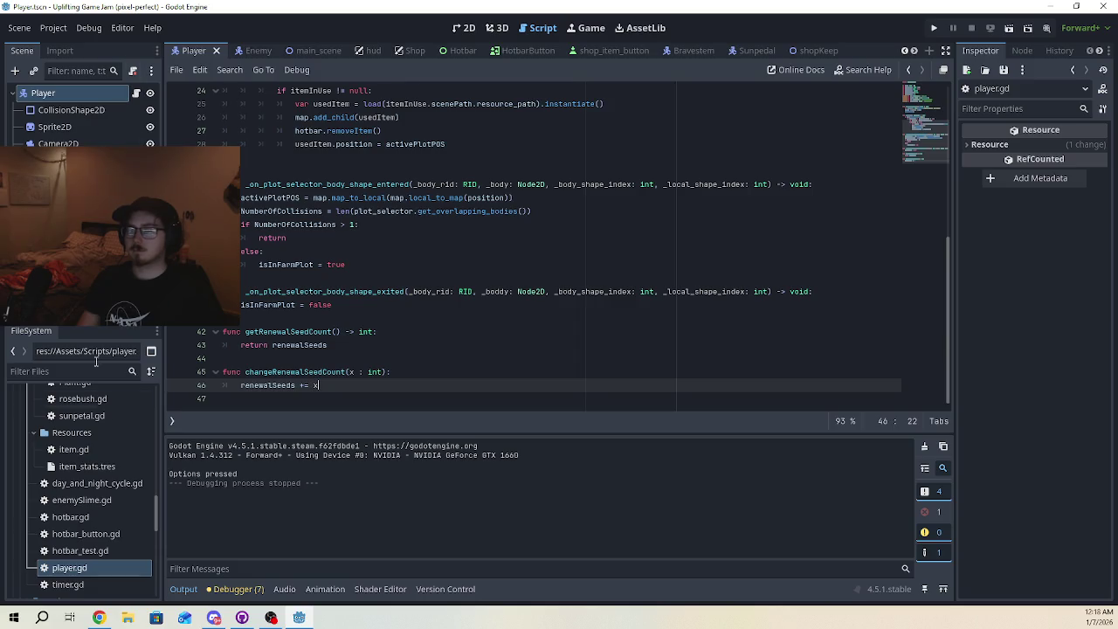
{"action": "scroll", "coordinate": [92, 515], "scroll_direction": "up", "scroll_amount": 4}
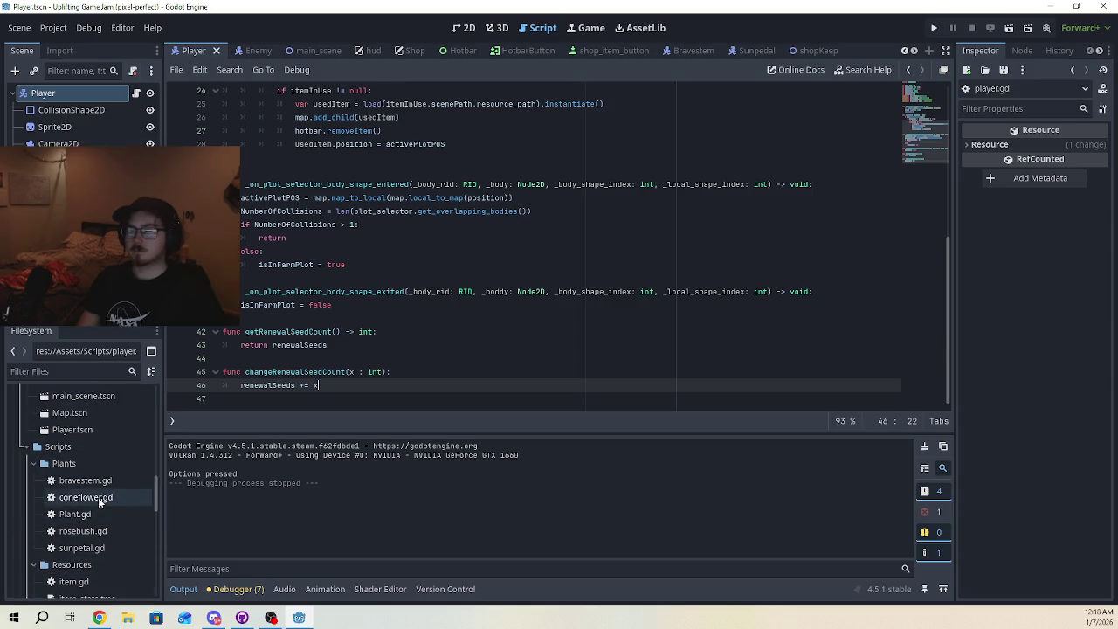
{"action": "scroll", "coordinate": [99, 500], "scroll_direction": "up", "scroll_amount": 5}
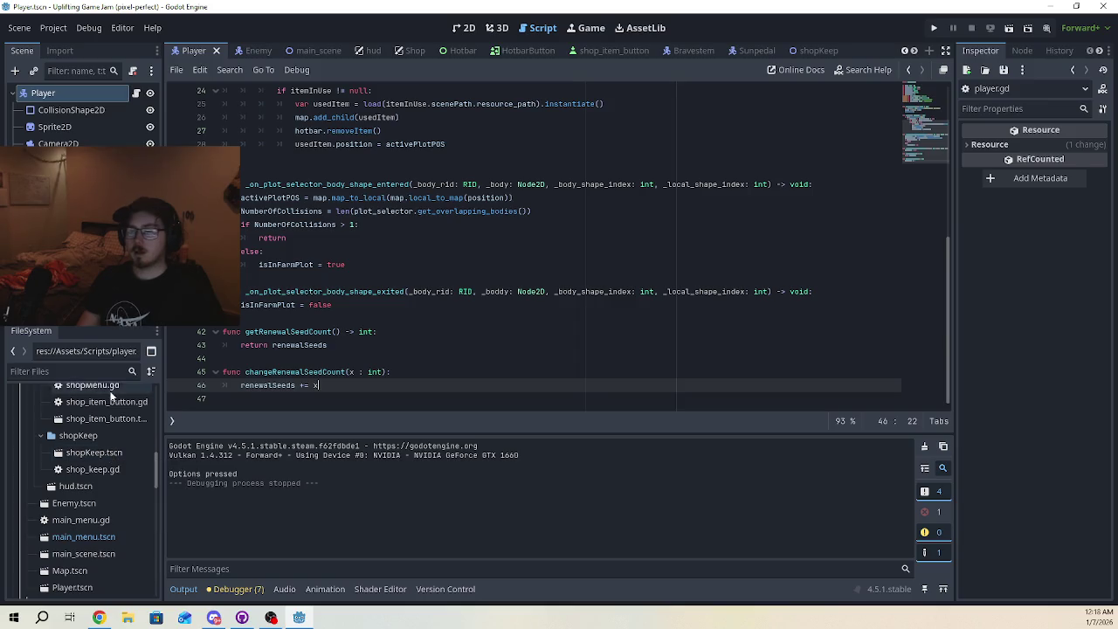
In shopMenu.gd, delete the unfinished 'var inv : Inve' line
{"action": "double_click", "coordinate": [110, 389]}
{"action": "left_click_drag", "start_coordinate": [323, 318], "coordinate": [305, 321]}
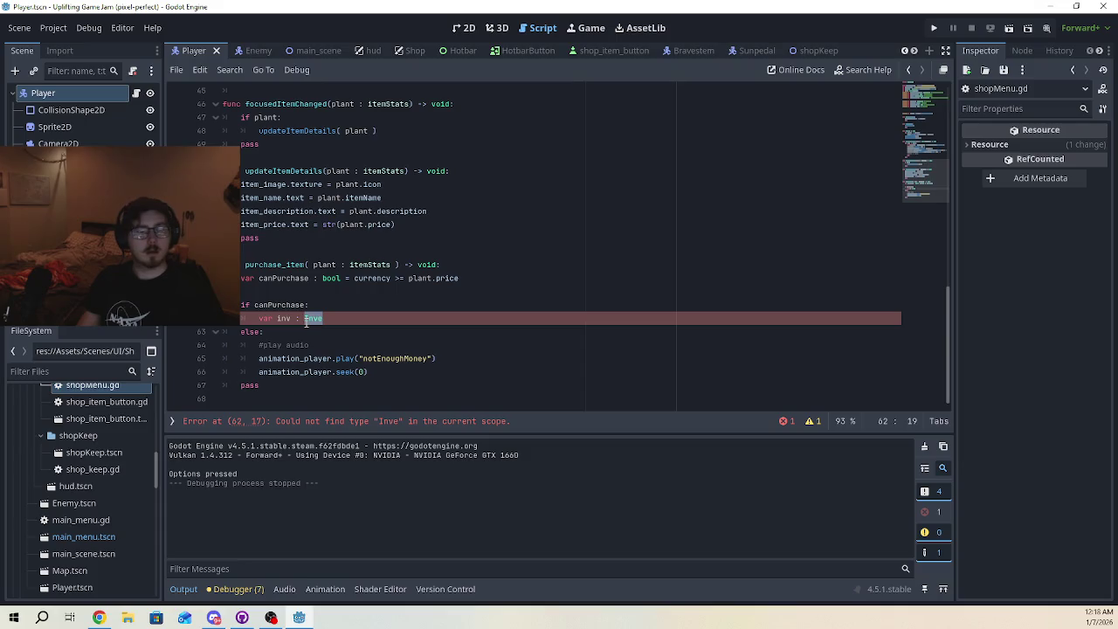
{"action": "key", "text": "BackSpace"}
{"action": "key", "text": "shift+Home"}
{"action": "key", "text": "BackSpace"}
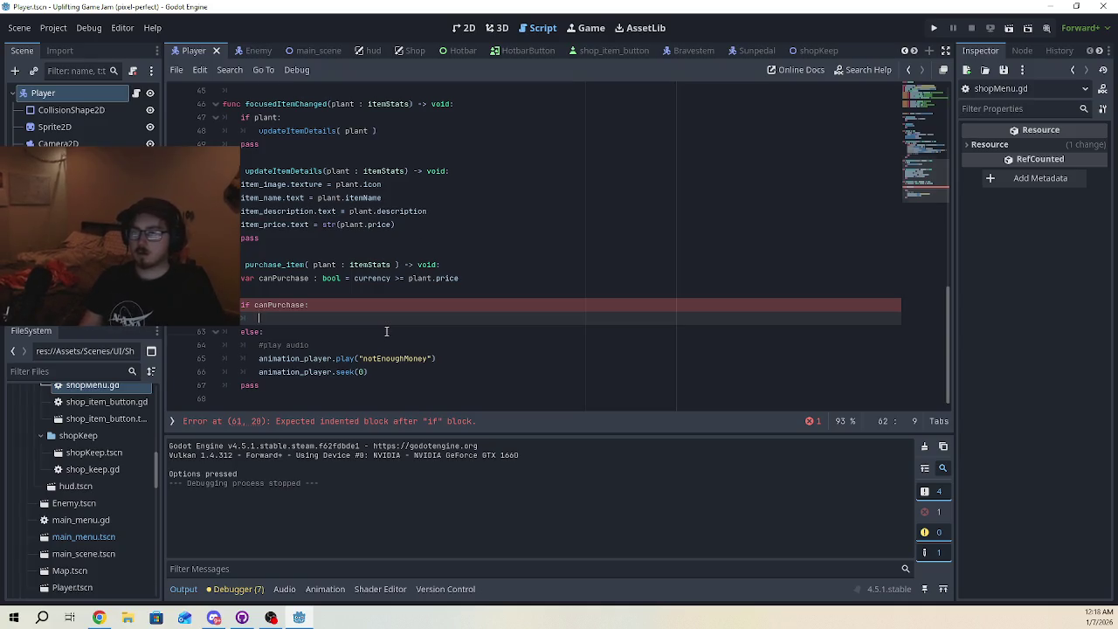
Look over the shop menu script, then switch to the main_scene tab
{"action": "scroll", "coordinate": [386, 331], "scroll_direction": "up", "scroll_amount": 4}
{"action": "scroll", "coordinate": [384, 332], "scroll_direction": "up", "scroll_amount": 3}
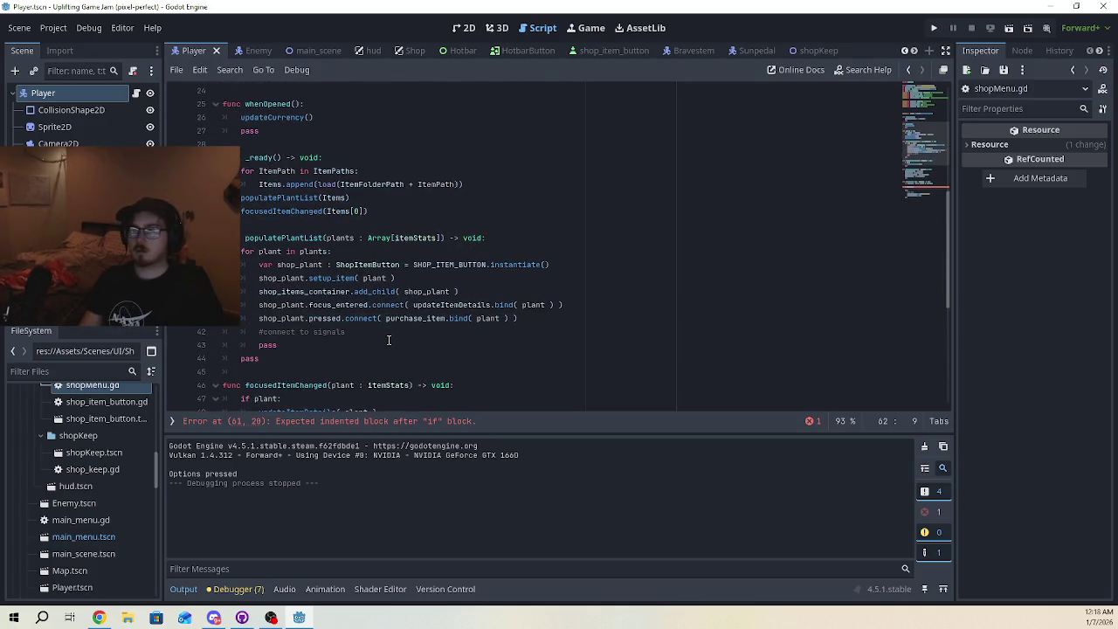
{"action": "scroll", "coordinate": [388, 340], "scroll_direction": "up", "scroll_amount": 3}
{"action": "scroll", "coordinate": [389, 340], "scroll_direction": "up", "scroll_amount": 2}
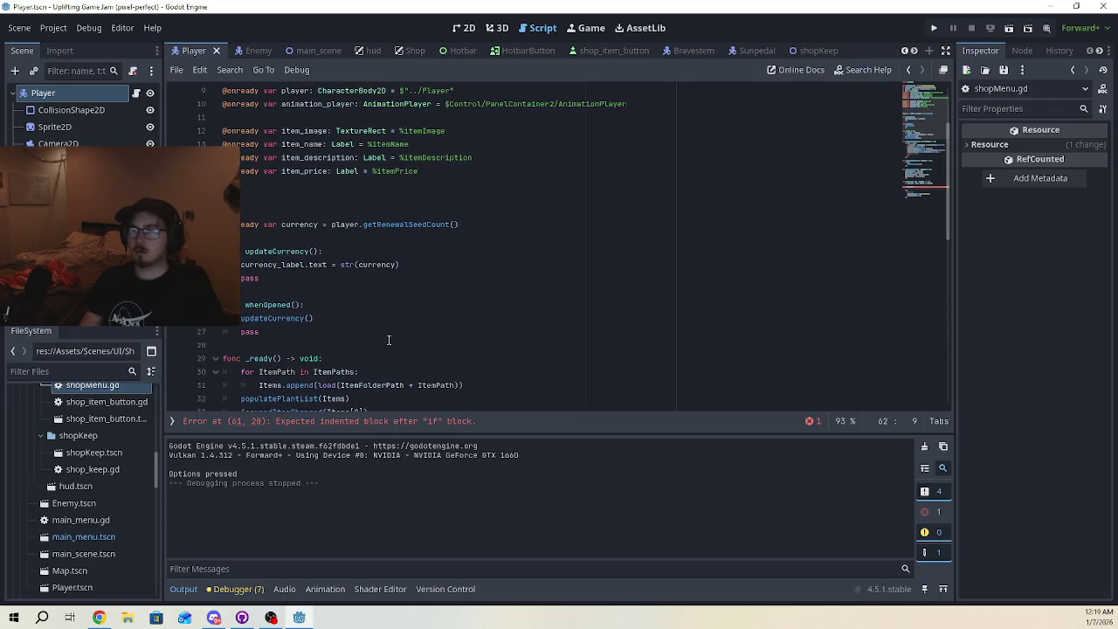
{"action": "scroll", "coordinate": [389, 340], "scroll_direction": "up", "scroll_amount": 1}
{"action": "scroll", "coordinate": [389, 340], "scroll_direction": "up", "scroll_amount": 1}
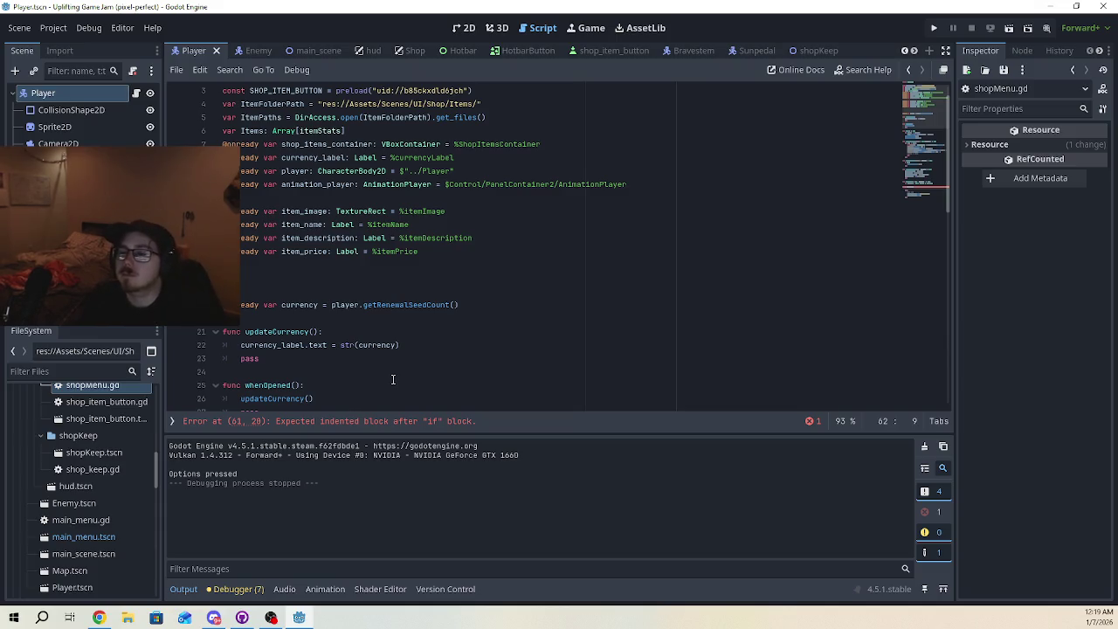
{"action": "scroll", "coordinate": [390, 360], "scroll_direction": "up", "scroll_amount": 1}
{"action": "scroll", "coordinate": [389, 339], "scroll_direction": "down", "scroll_amount": 12}
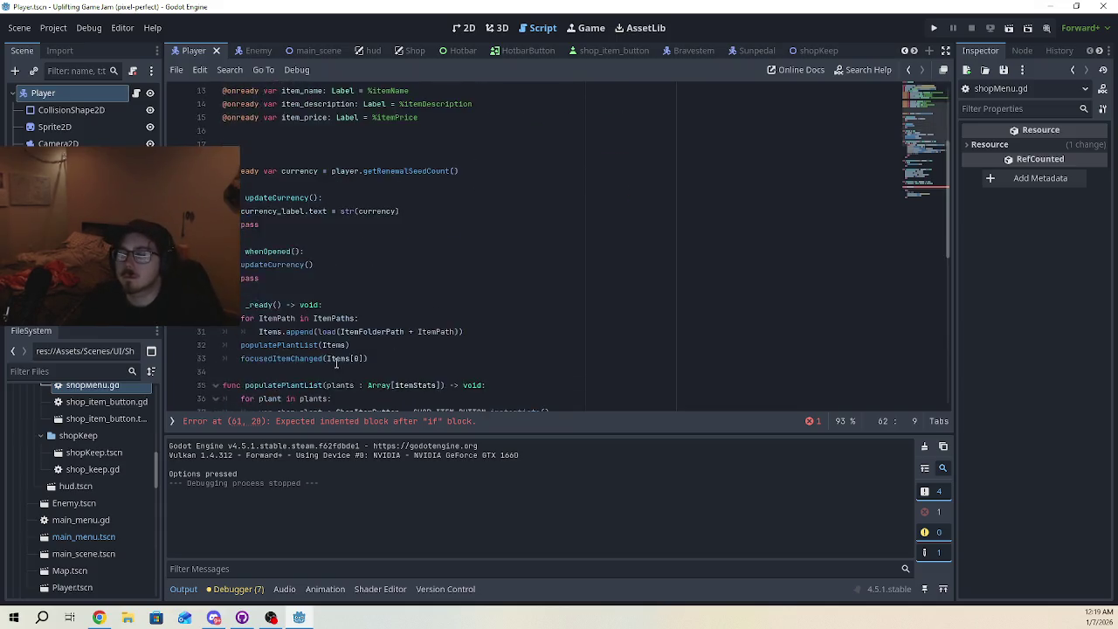
{"action": "scroll", "coordinate": [335, 354], "scroll_direction": "down", "scroll_amount": 1}
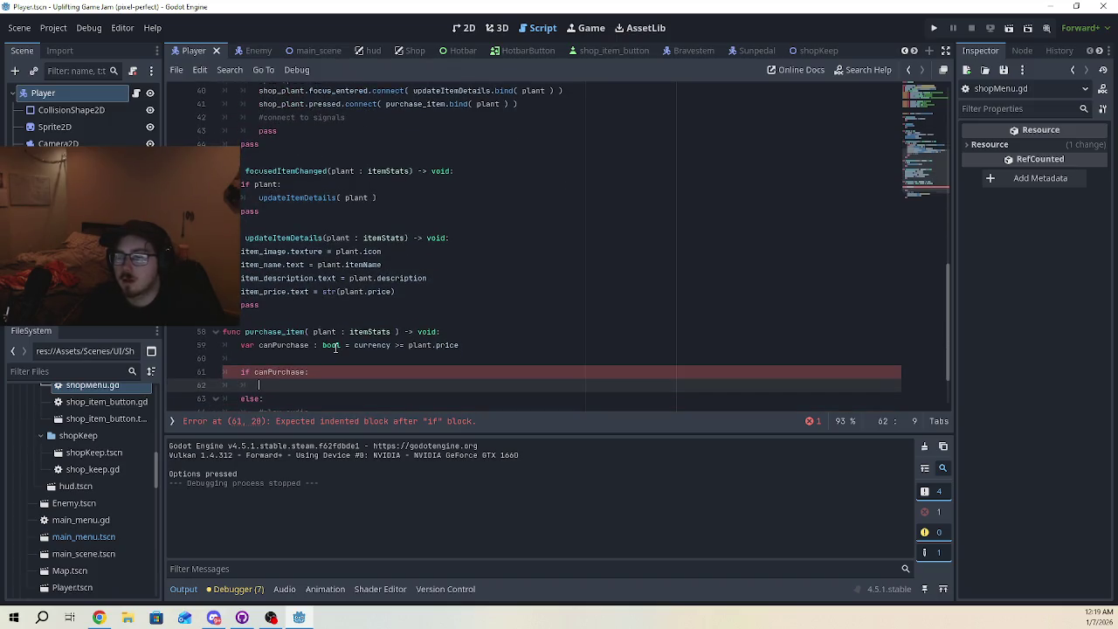
{"action": "scroll", "coordinate": [335, 347], "scroll_direction": "up", "scroll_amount": 13}
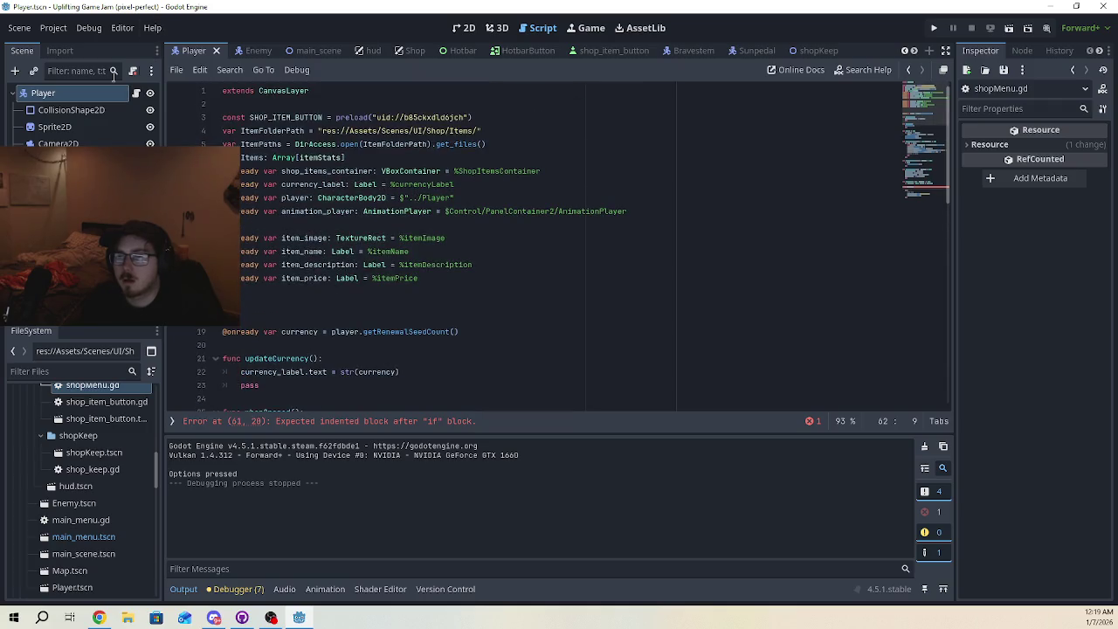
{"action": "left_click", "coordinate": [298, 51]}
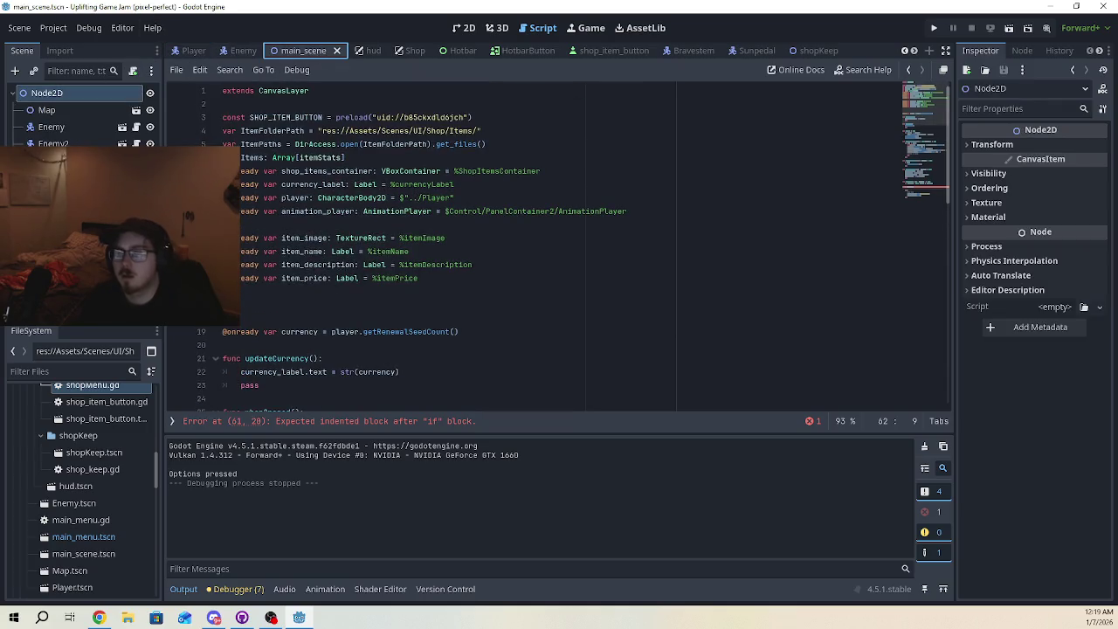
Try a shop_keep reference under canPurchase, then clear that line again
{"action": "left_click", "coordinate": [300, 225]}
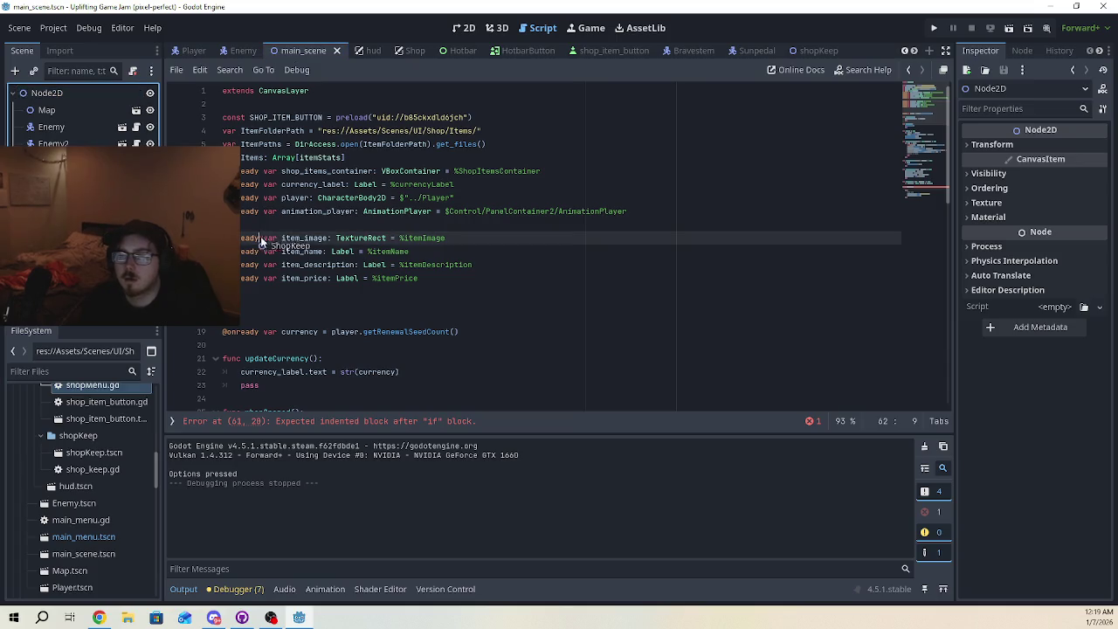
{"action": "key", "text": "ctrl+v"}
{"action": "double_click", "coordinate": [301, 226]}
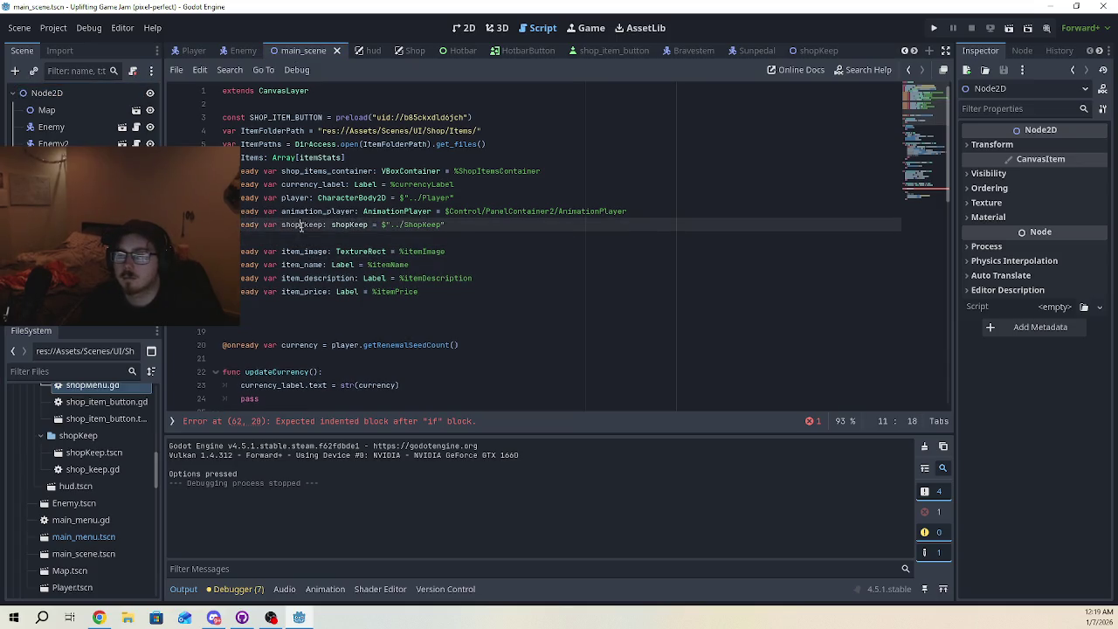
{"action": "scroll", "coordinate": [346, 278], "scroll_direction": "down", "scroll_amount": 4}
{"action": "scroll", "coordinate": [346, 277], "scroll_direction": "down", "scroll_amount": 10}
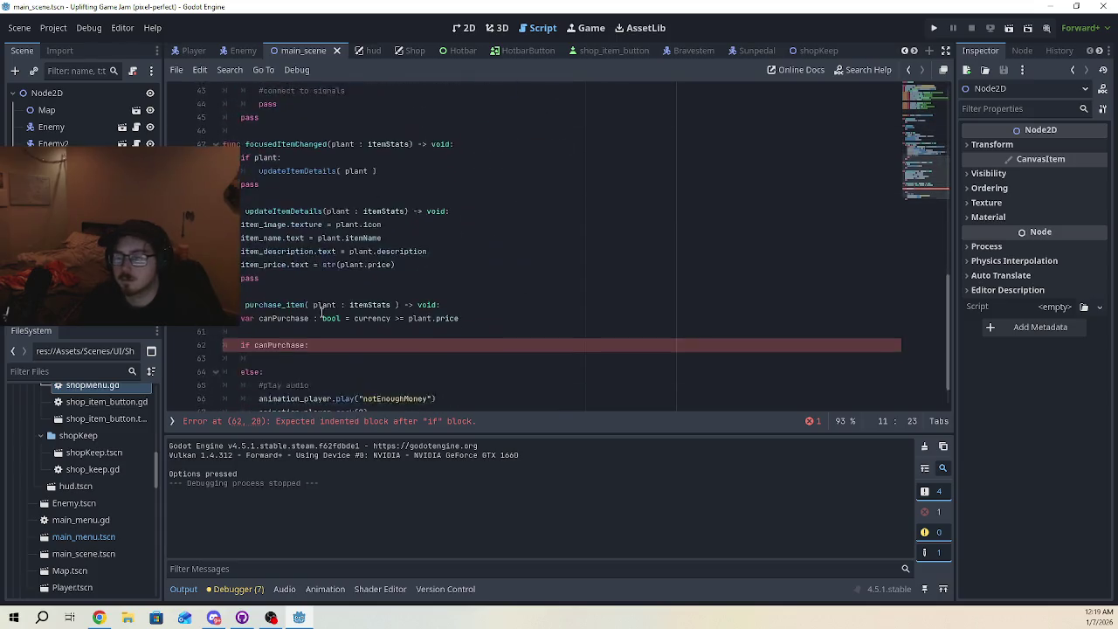
{"action": "left_click", "coordinate": [319, 318]}
{"action": "type", "text": "shop_keep."}
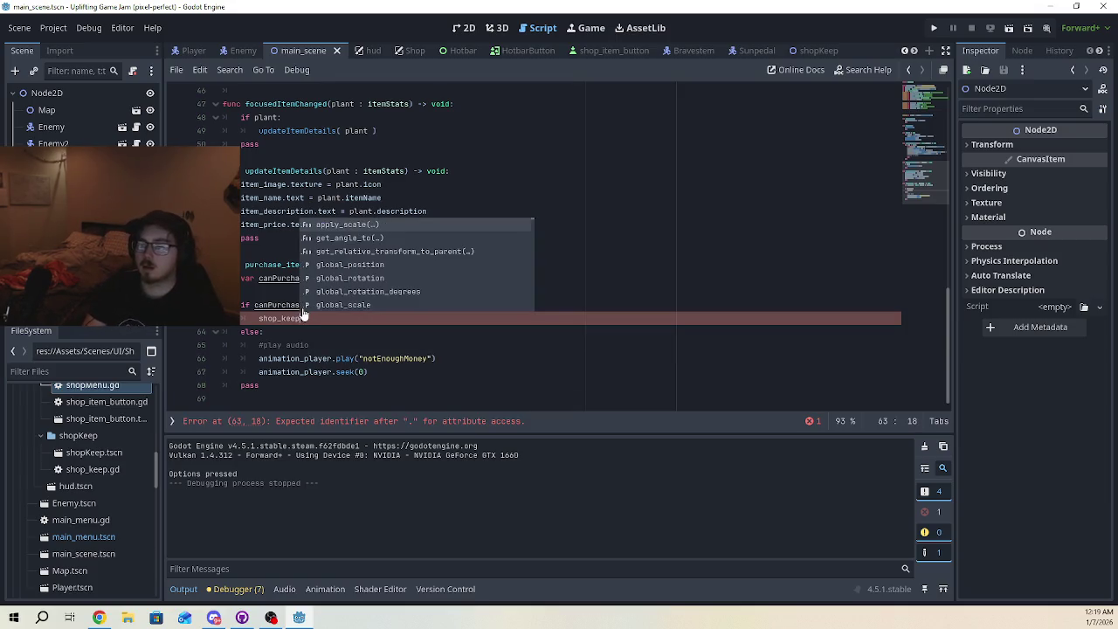
{"action": "key", "text": "shift+Home"}
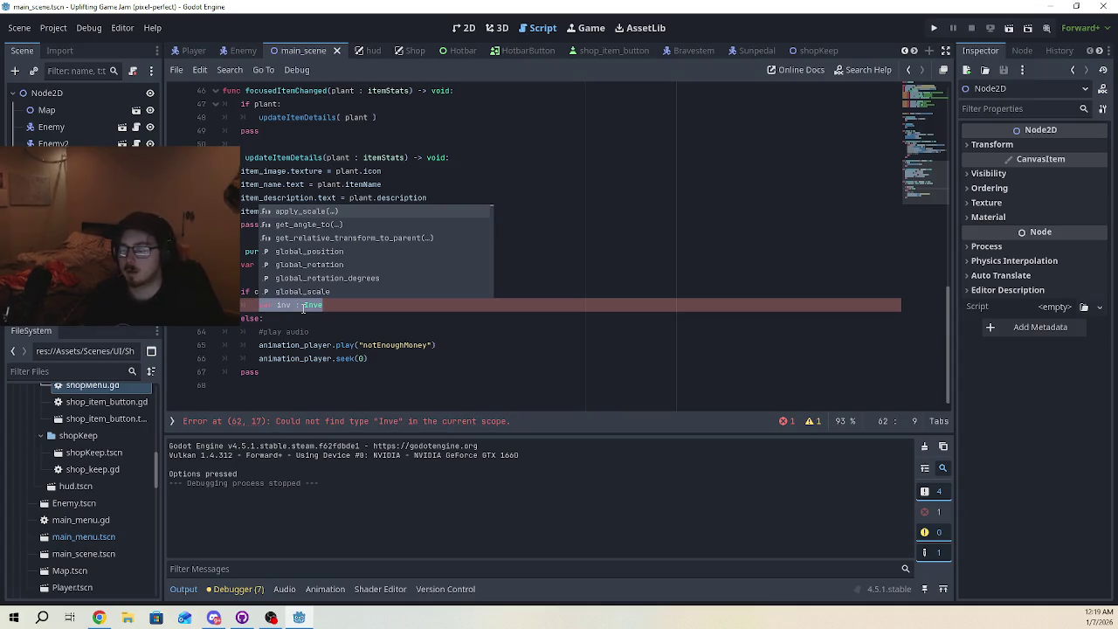
{"action": "key", "text": "BackSpace"}
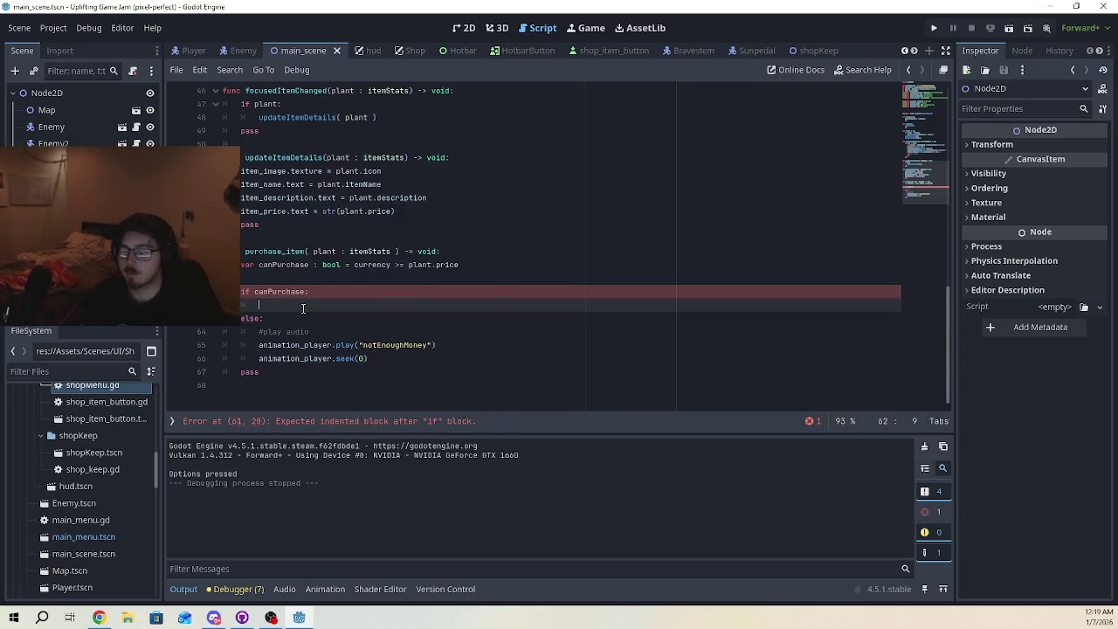
Start the call 'player.change' on line 62 using the player autocomplete
{"action": "type", "text": "pla"}
{"action": "key", "text": "Return"}
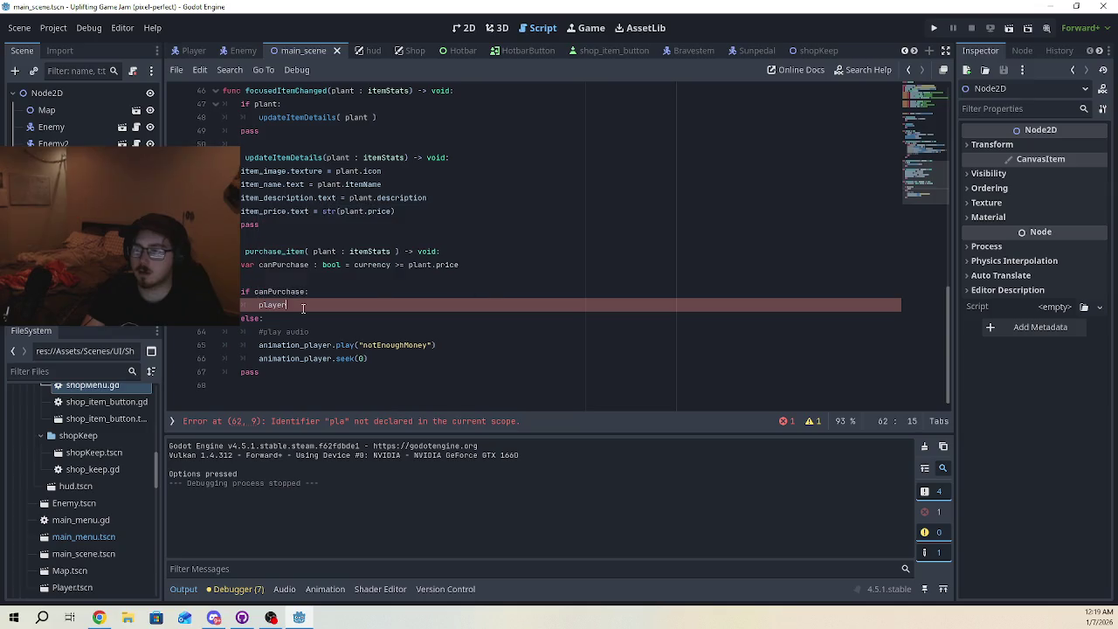
{"action": "type", "text": ".change"}
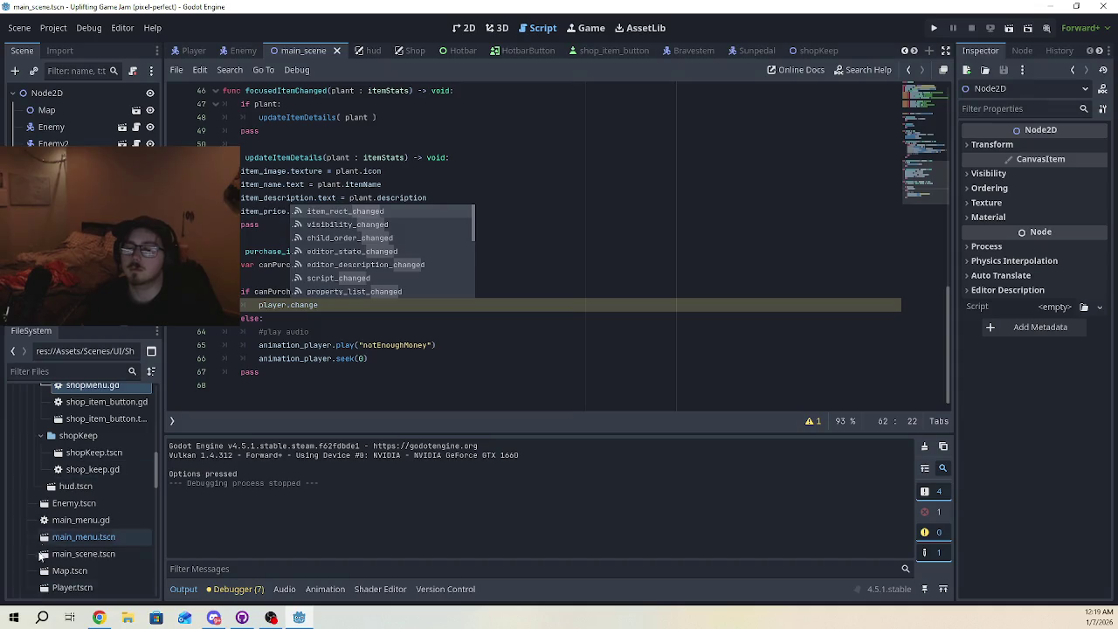
{"action": "scroll", "coordinate": [39, 543], "scroll_direction": "down", "scroll_amount": 10}
{"action": "scroll", "coordinate": [77, 583], "scroll_direction": "down", "scroll_amount": 3}
{"action": "left_click", "coordinate": [172, 421]}
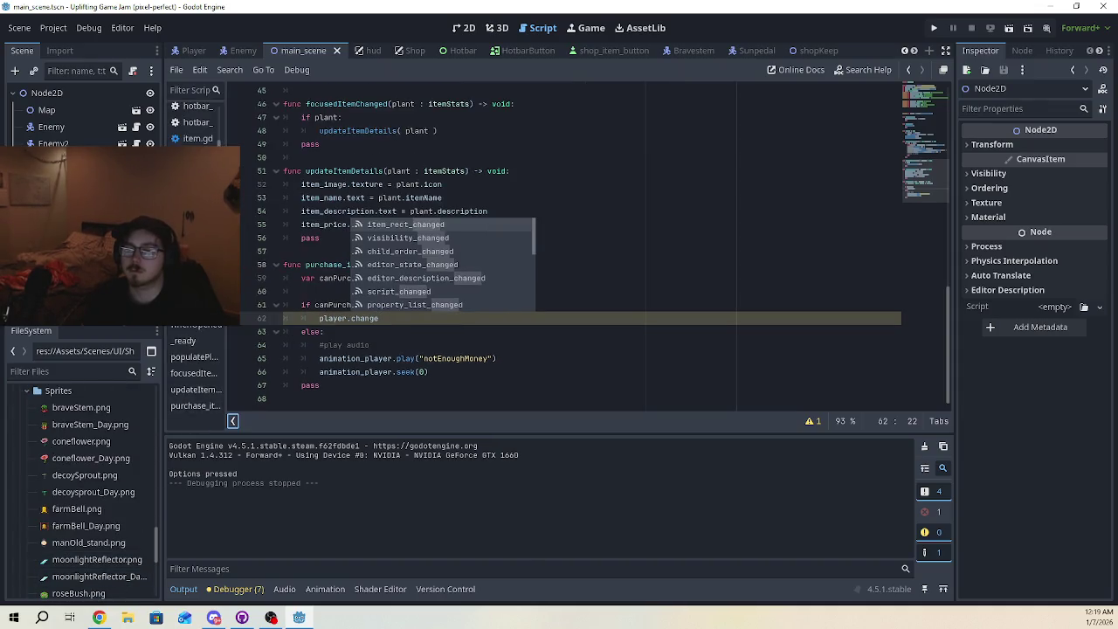
Copy the changeRenewalSeedCount function name from player.gd
{"action": "left_click_drag", "start_coordinate": [225, 244], "coordinate": [269, 244]}
{"action": "left_click", "coordinate": [249, 187]}
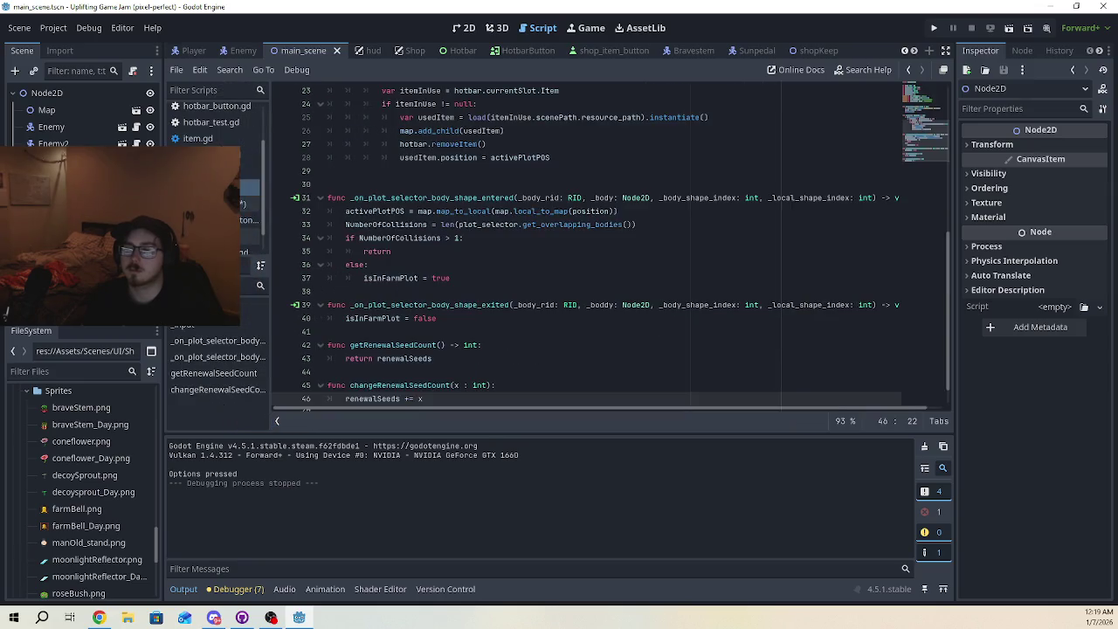
{"action": "double_click", "coordinate": [430, 385]}
{"action": "key", "text": "ctrl+c"}
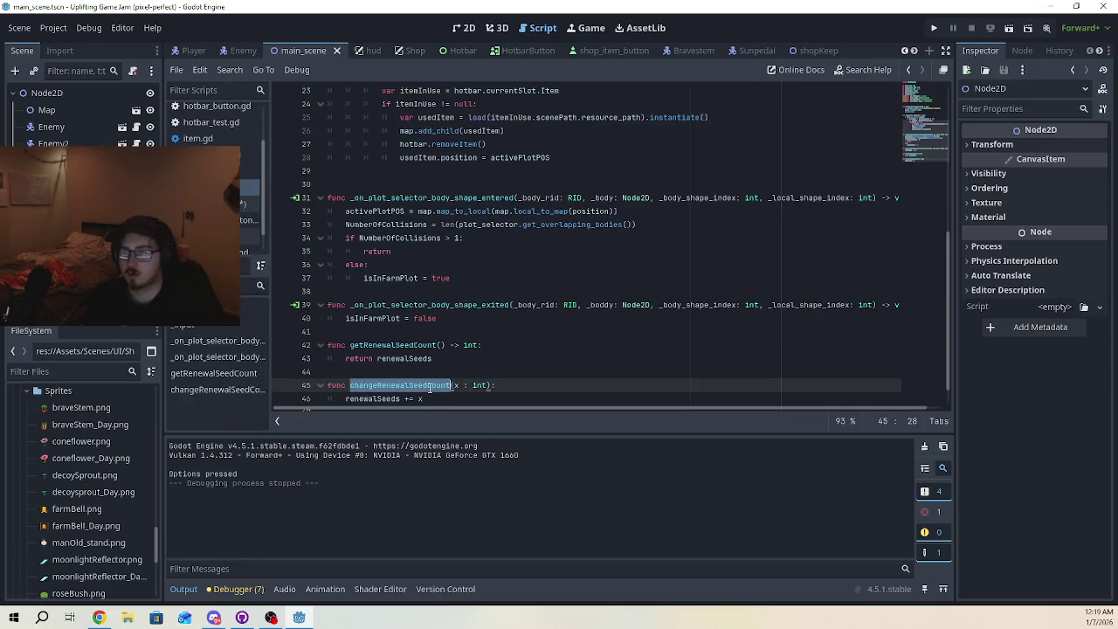
{"action": "left_click", "coordinate": [249, 203]}
{"action": "left_click", "coordinate": [424, 318]}
Complete line 62 as player.changeRenewalSeedCount(plant.price)
{"action": "double_click", "coordinate": [410, 318]}
{"action": "key", "text": "ctrl+v"}
{"action": "type", "text": "("}
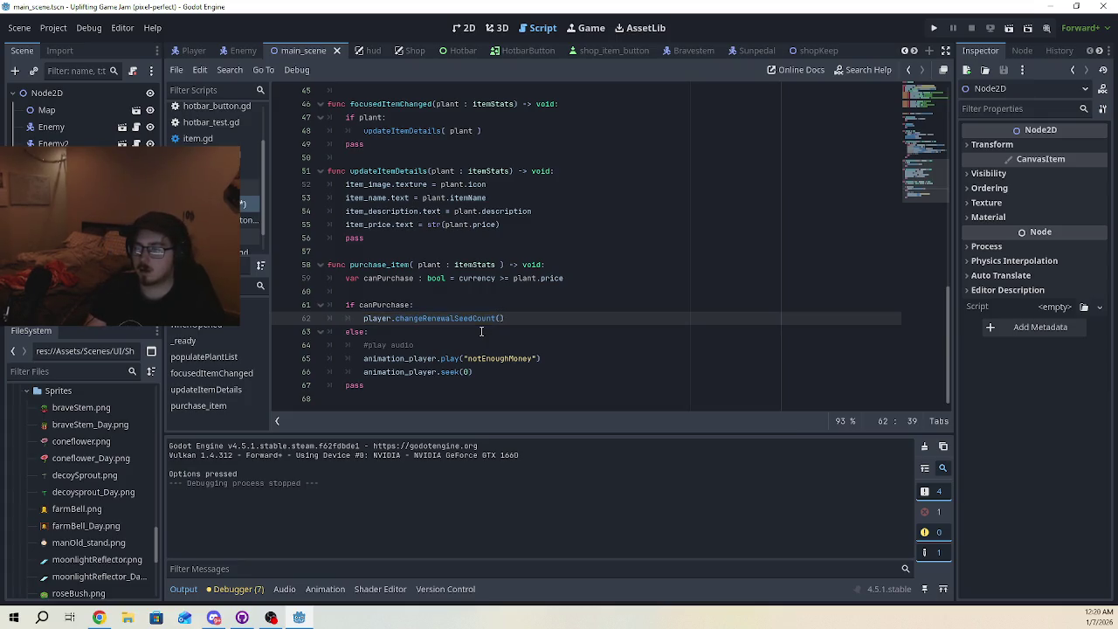
{"action": "key", "text": "BackSpace"}
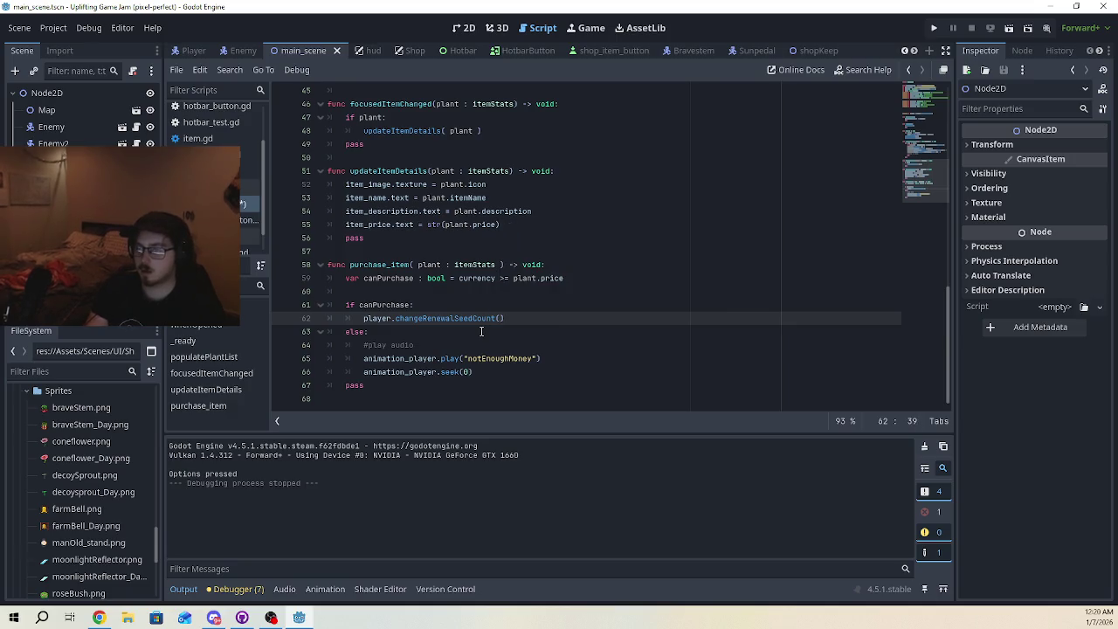
{"action": "type", "text": "()"}
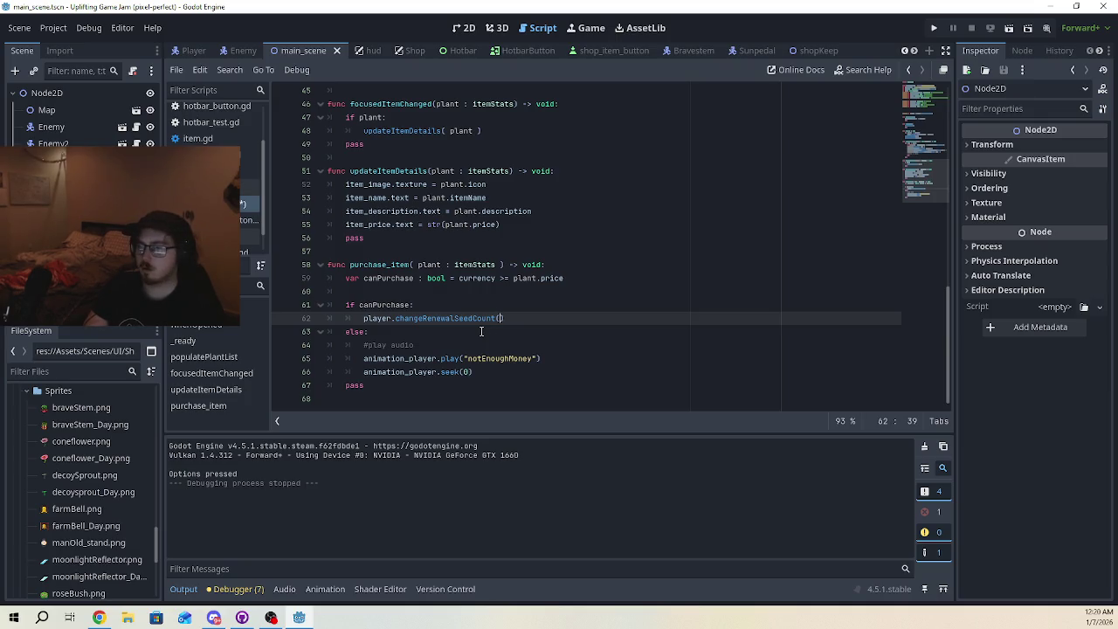
{"action": "type", "text": "plant."}
{"action": "type", "text": "price"}
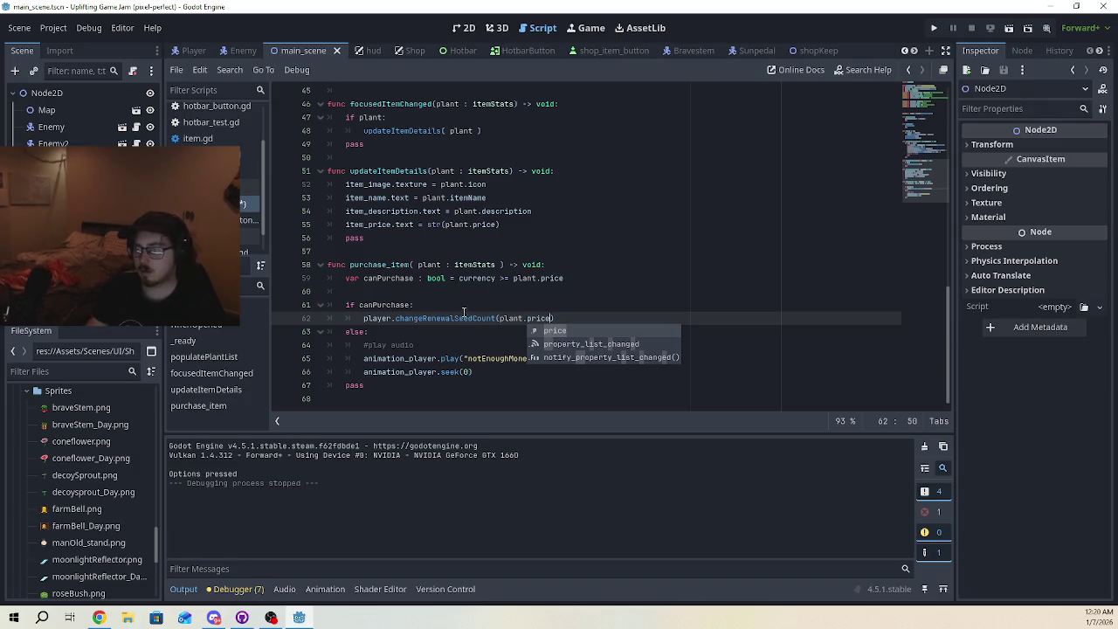
{"action": "left_click", "coordinate": [471, 317]}
{"action": "left_click", "coordinate": [592, 318]}
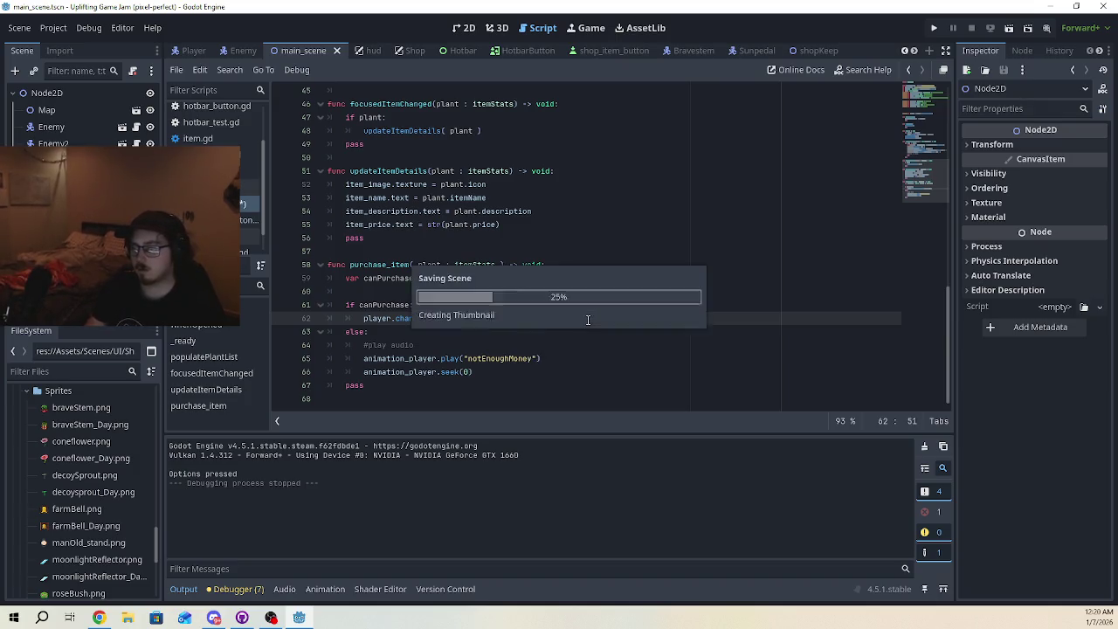
Run the game and walk the player into the purple shop area
{"action": "left_click", "coordinate": [934, 28]}
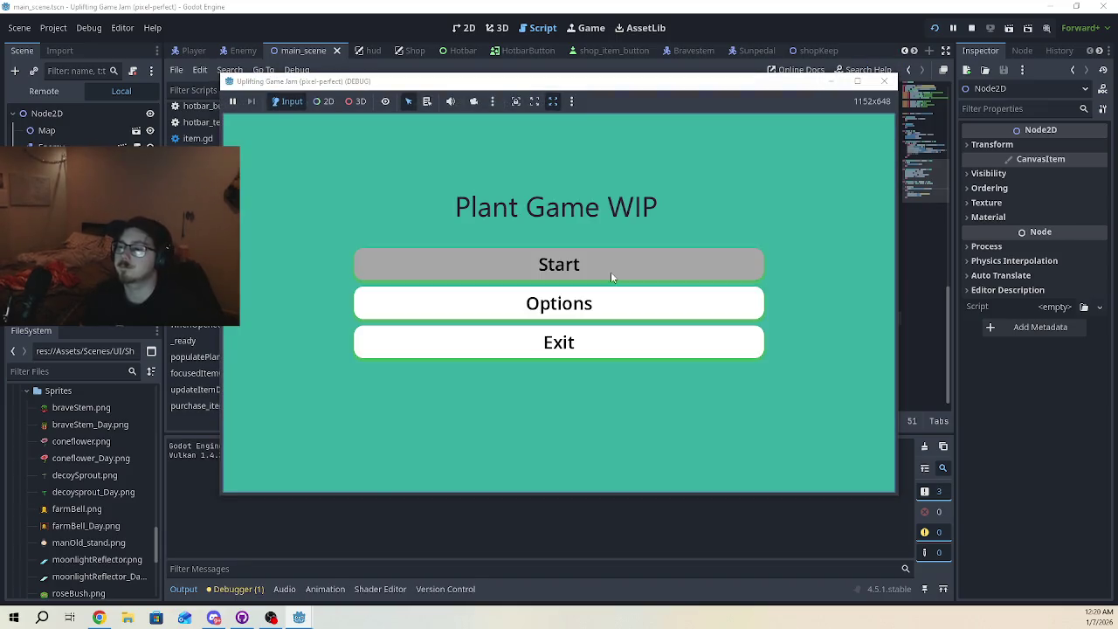
{"action": "left_click", "coordinate": [611, 272]}
{"action": "key", "text": "d"}
{"action": "key", "text": "s"}
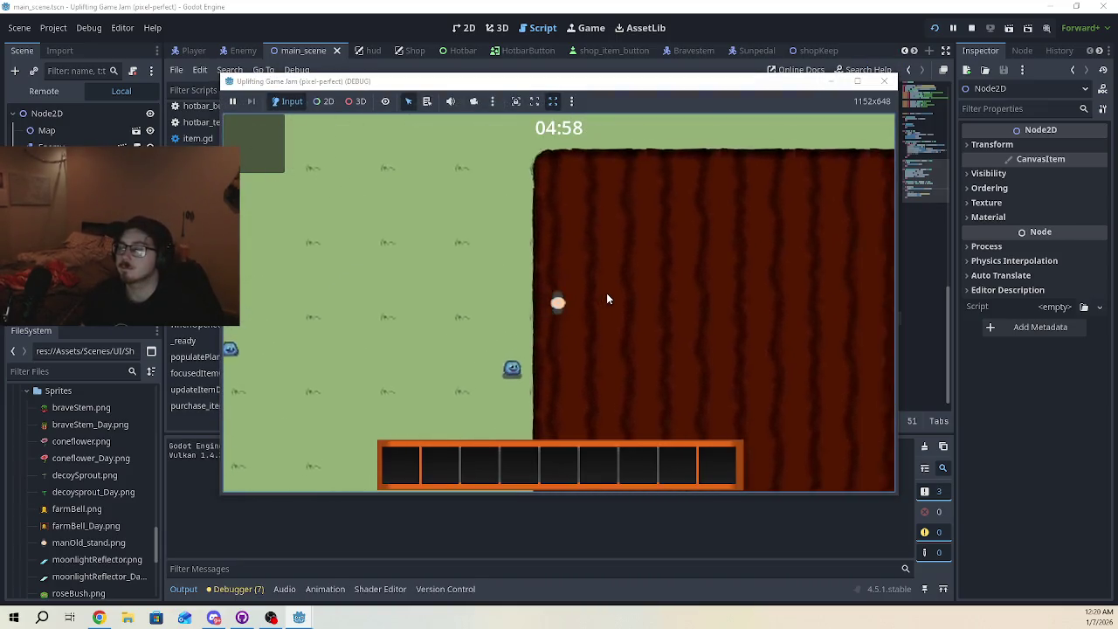
{"action": "key", "text": "w"}
{"action": "key", "text": "d"}
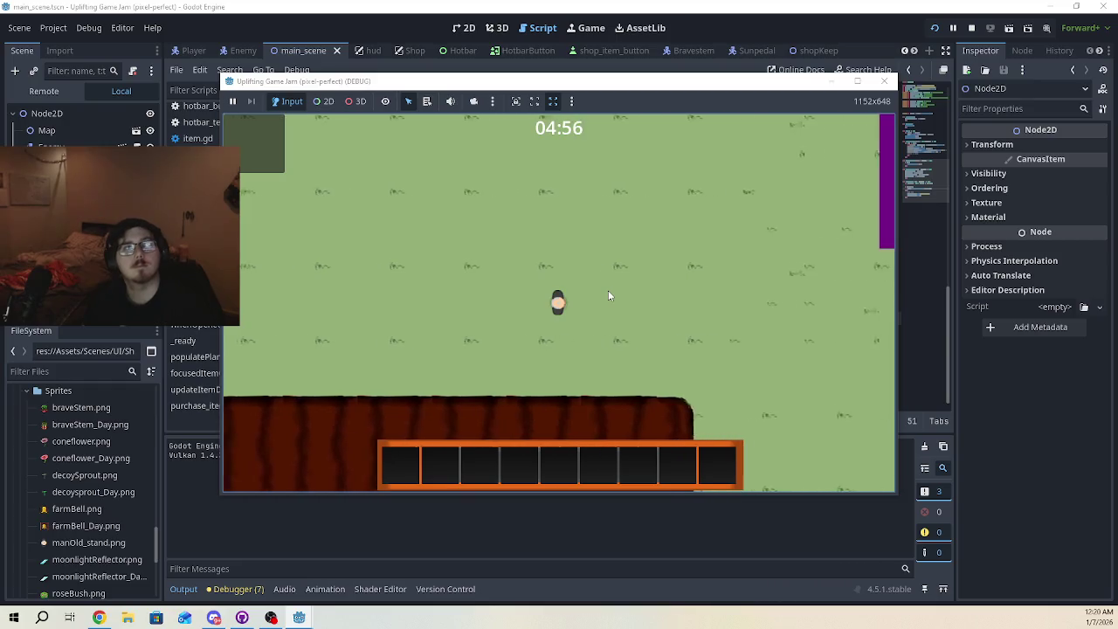
{"action": "key", "text": "d"}
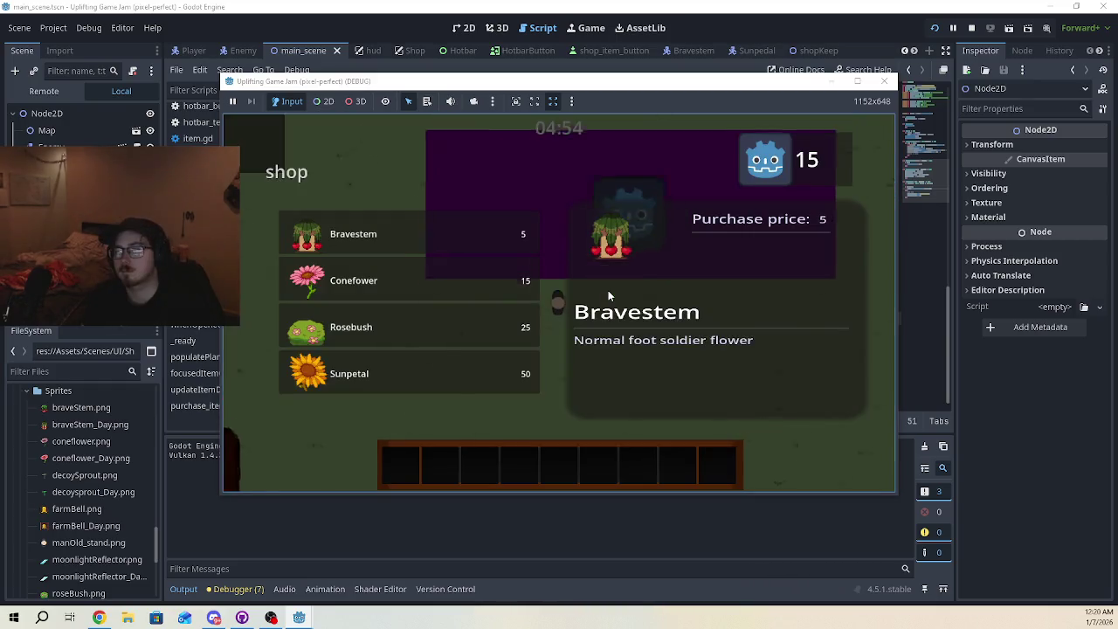
Try buying Bravestem, Conefower, Rosebush and Sunpetal, then close the game and return to line 62
{"action": "left_click", "coordinate": [495, 234]}
{"action": "left_click", "coordinate": [496, 283]}
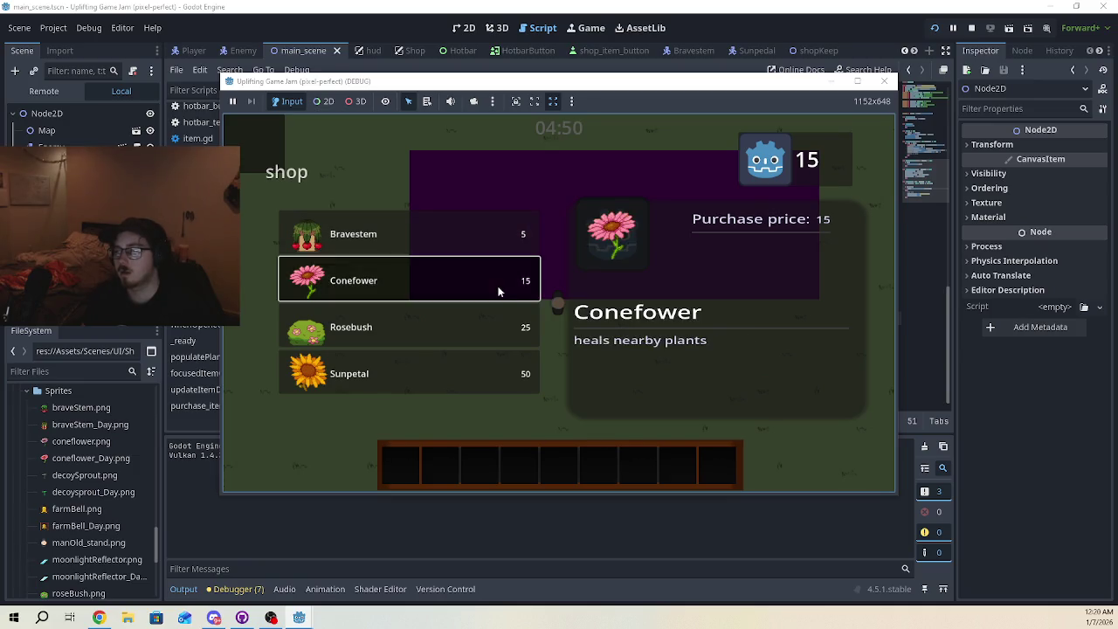
{"action": "left_click", "coordinate": [496, 336]}
{"action": "left_click", "coordinate": [494, 373]}
{"action": "left_click", "coordinate": [498, 340]}
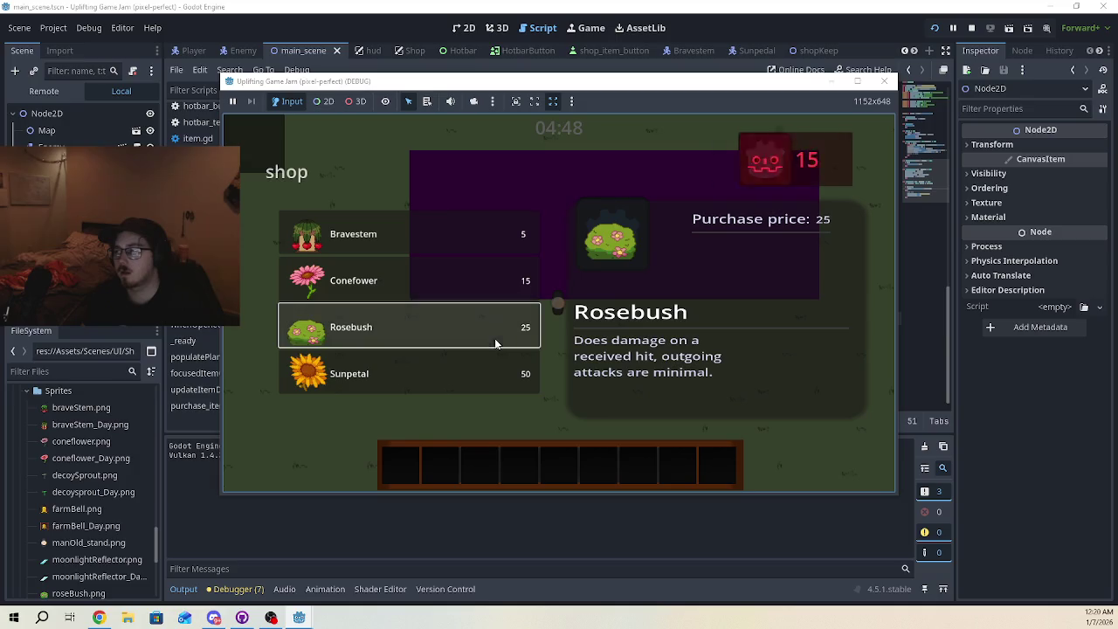
{"action": "left_click", "coordinate": [884, 80]}
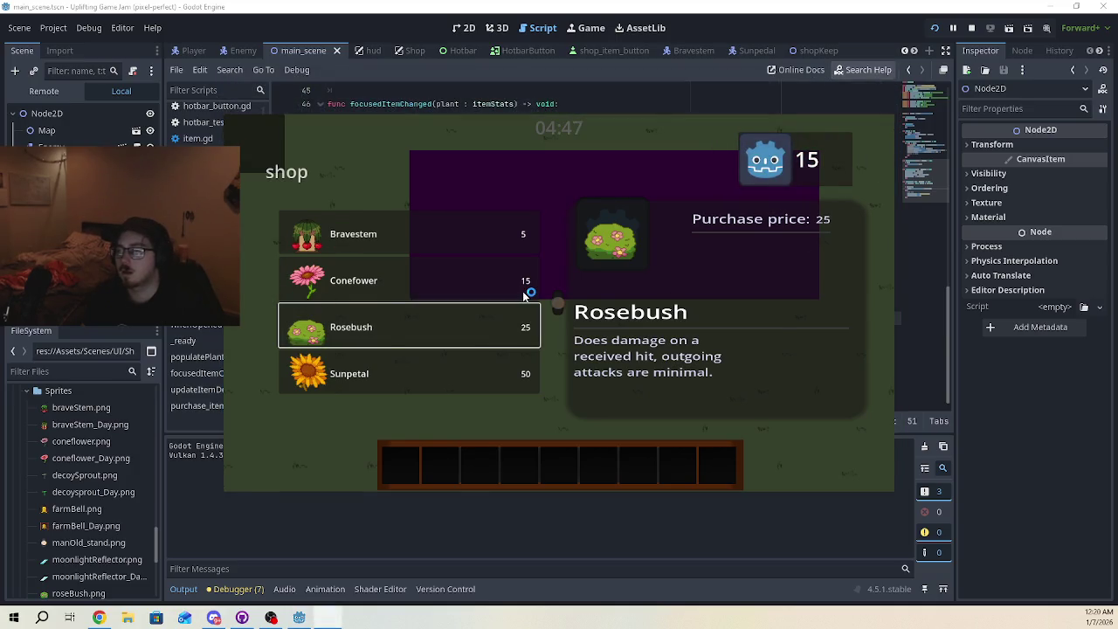
{"action": "left_click", "coordinate": [541, 366]}
{"action": "left_click", "coordinate": [569, 318]}
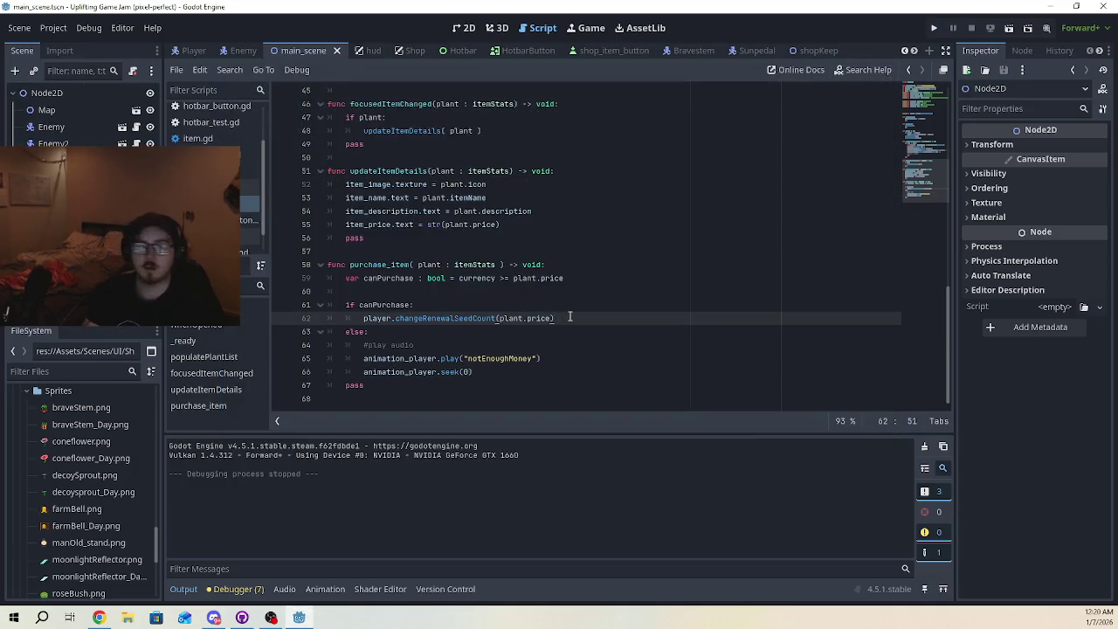
Add an updateCurrency() call below the changeRenewalSeedCount line
{"action": "key", "text": "Return"}
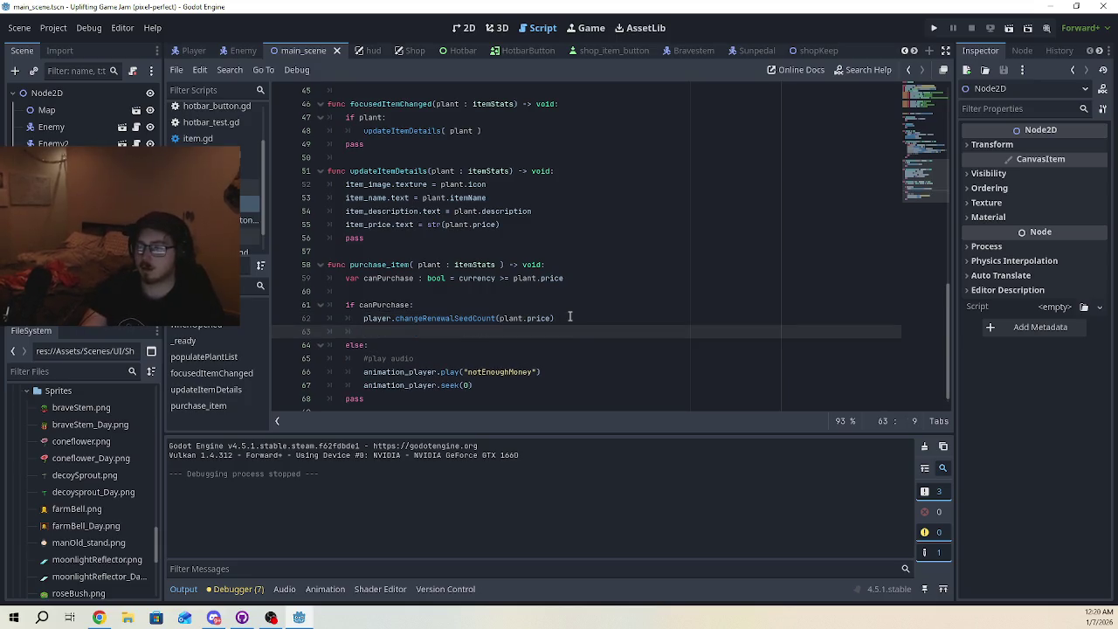
{"action": "type", "text": "upda"}
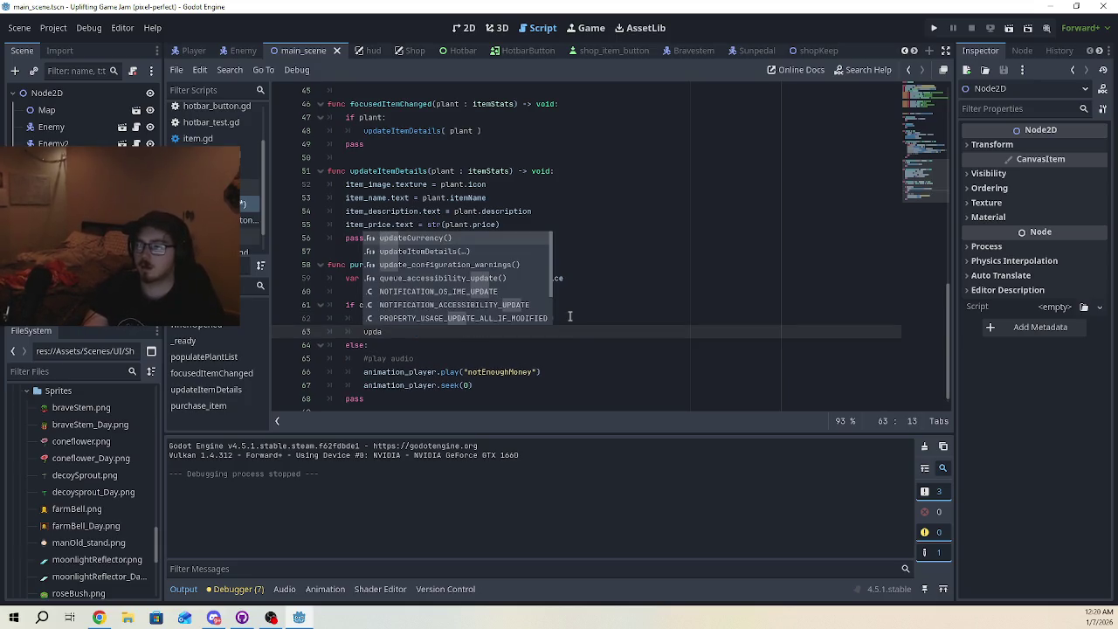
{"action": "key", "text": "Return"}
Test the game with F5, trying to buy Conefower and Bravestem in the shop, then close it
{"action": "key", "text": "F5"}
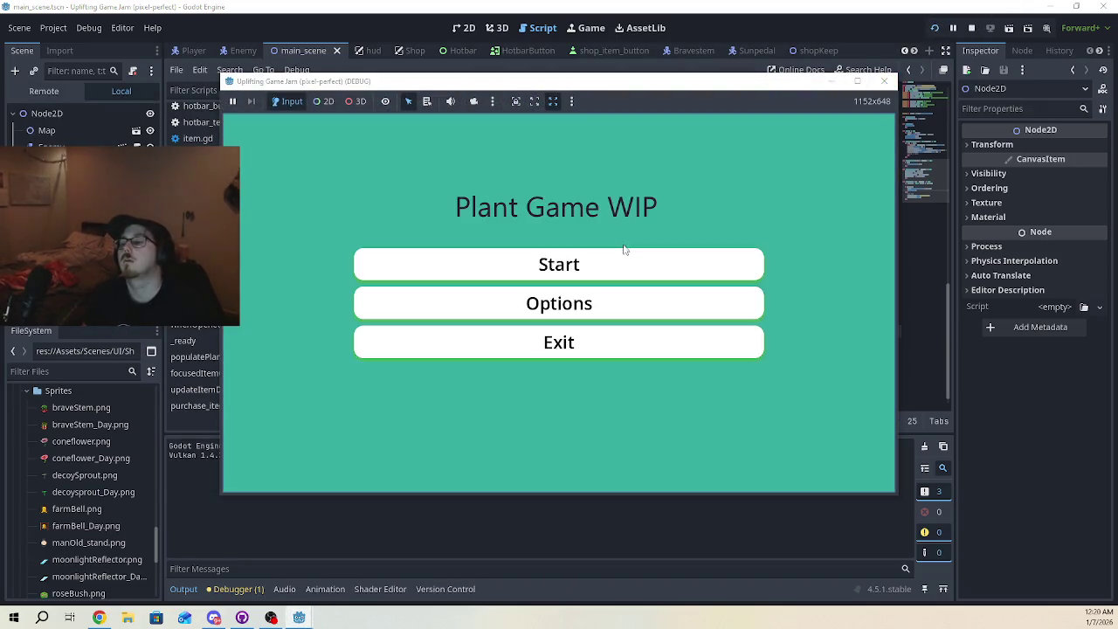
{"action": "left_click", "coordinate": [626, 255]}
{"action": "key", "text": "d"}
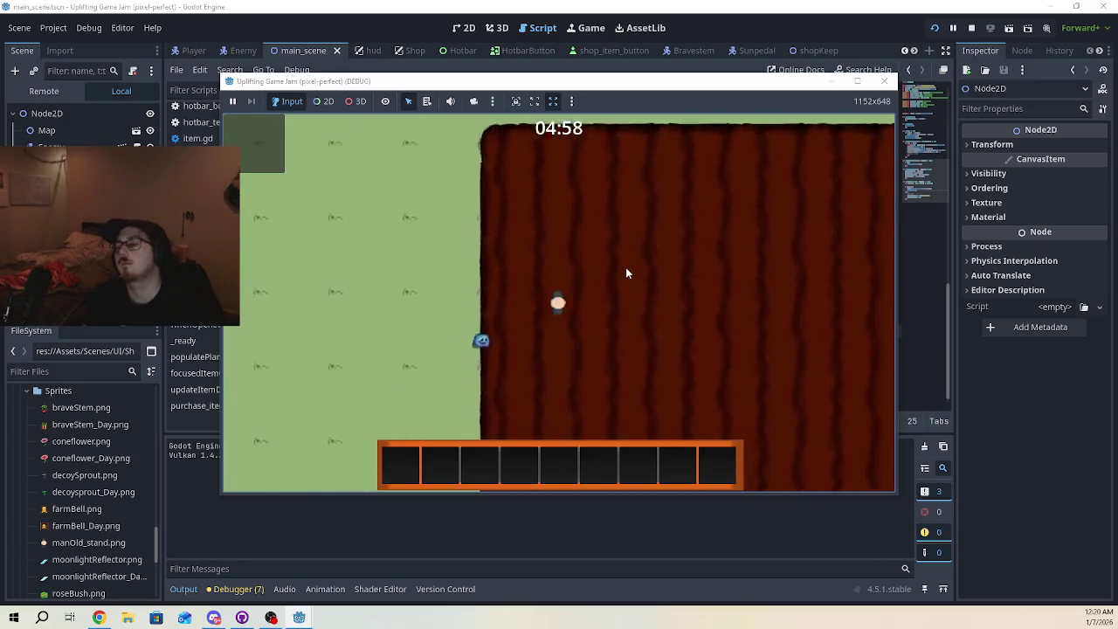
{"action": "key", "text": "w"}
{"action": "key", "text": "w"}
{"action": "key", "text": "d"}
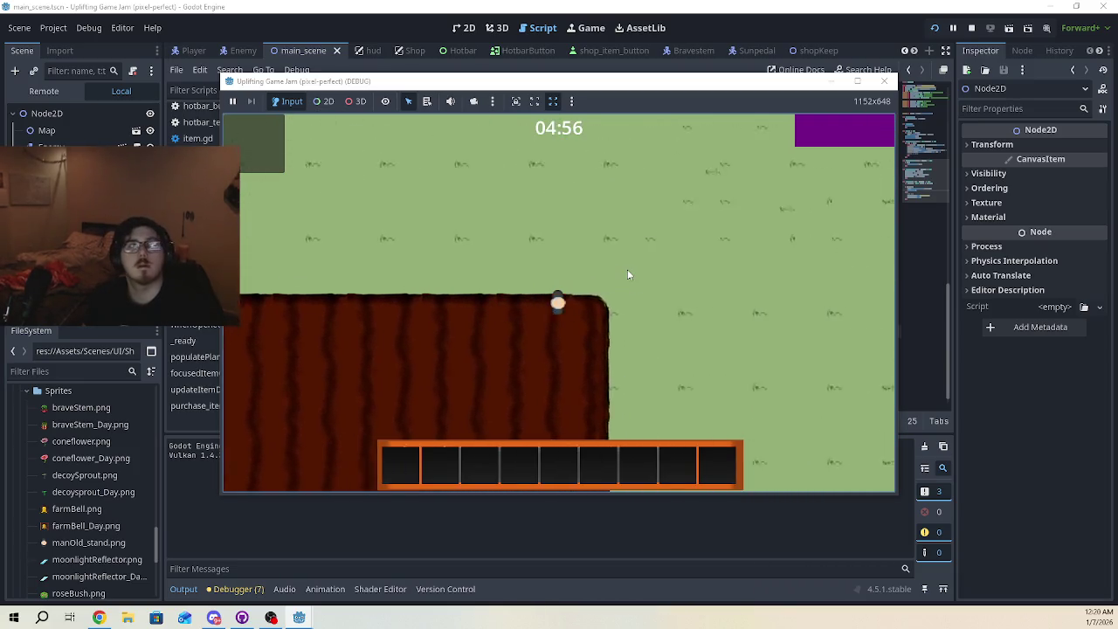
{"action": "key", "text": "w"}
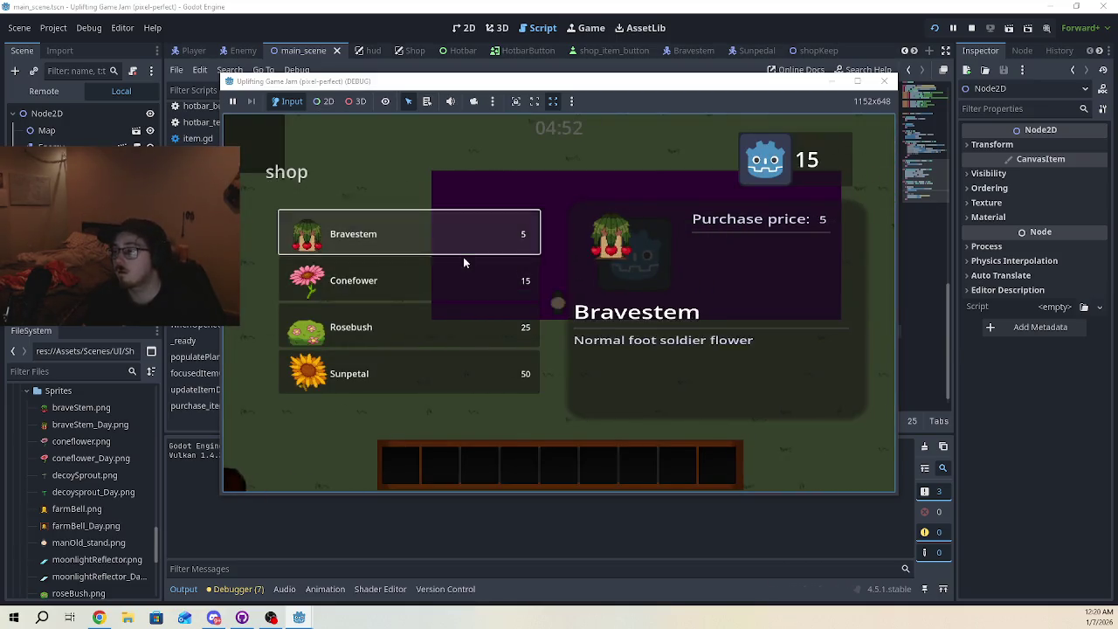
{"action": "left_click", "coordinate": [473, 264]}
{"action": "left_click", "coordinate": [473, 233]}
{"action": "left_click", "coordinate": [885, 82]}
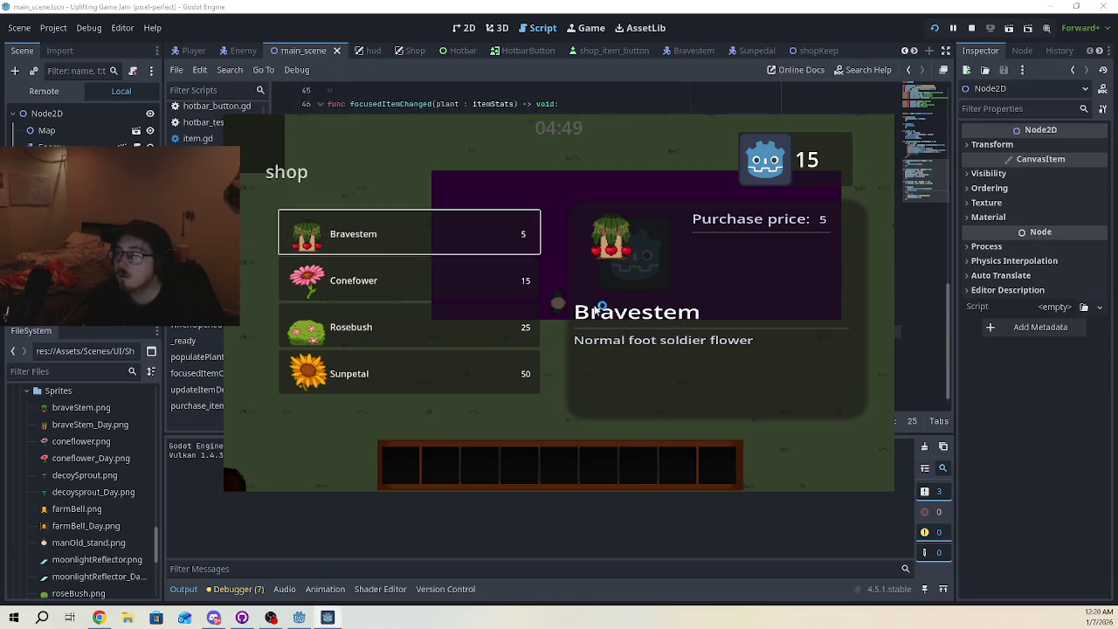
{"action": "left_click", "coordinate": [588, 318]}
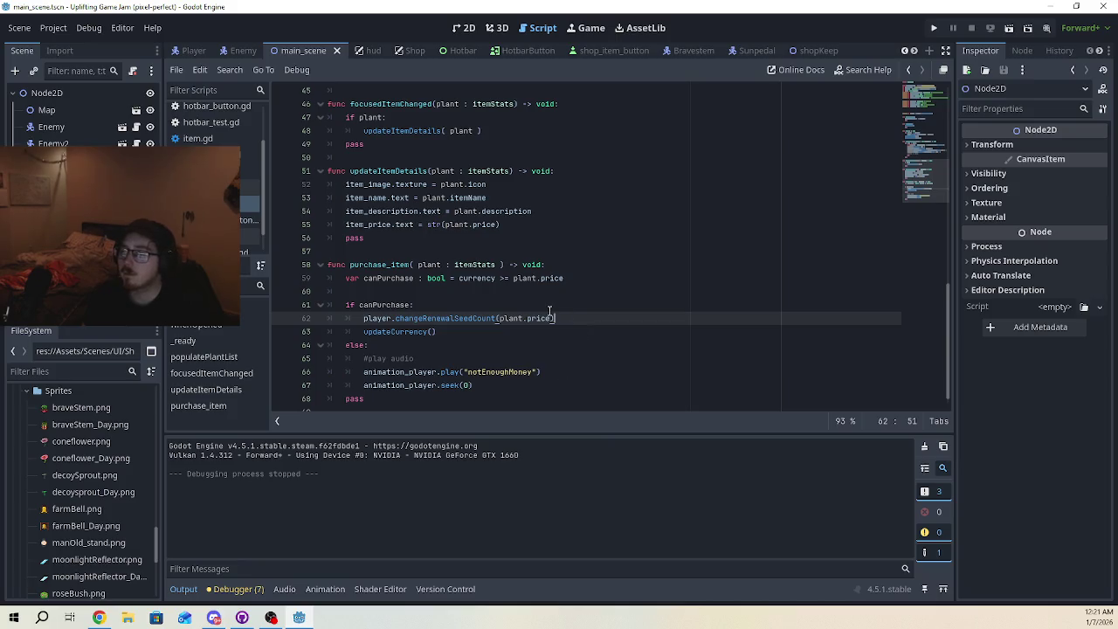
Delete the blank line between canPurchase and its if check in purchase_item
{"action": "left_click", "coordinate": [509, 329]}
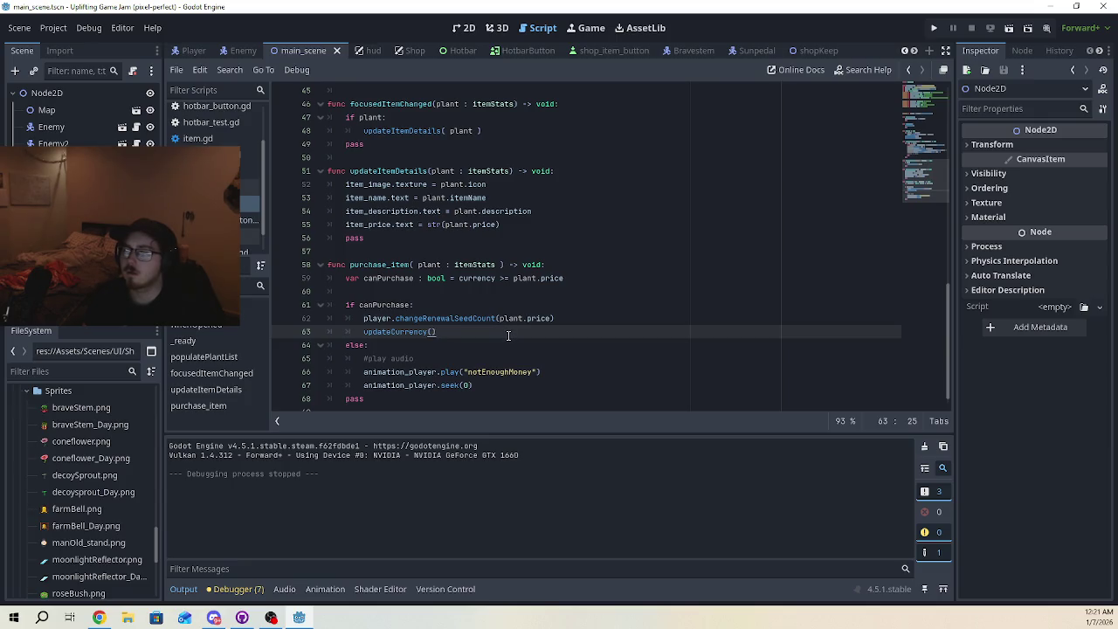
{"action": "left_click", "coordinate": [528, 294]}
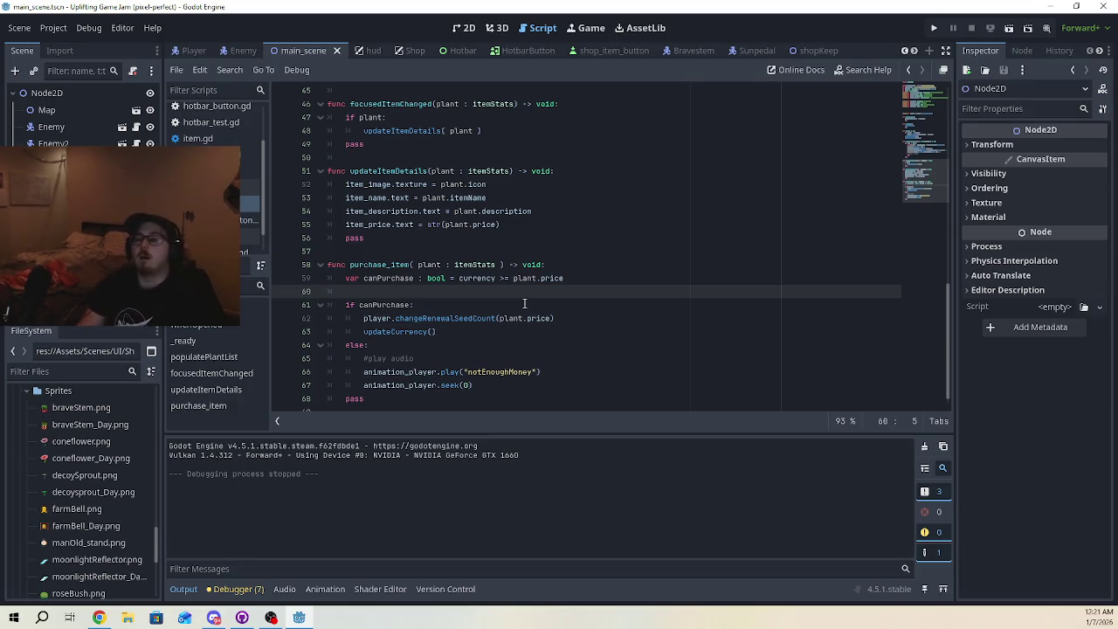
{"action": "key", "text": "BackSpace"}
{"action": "key", "text": "BackSpace"}
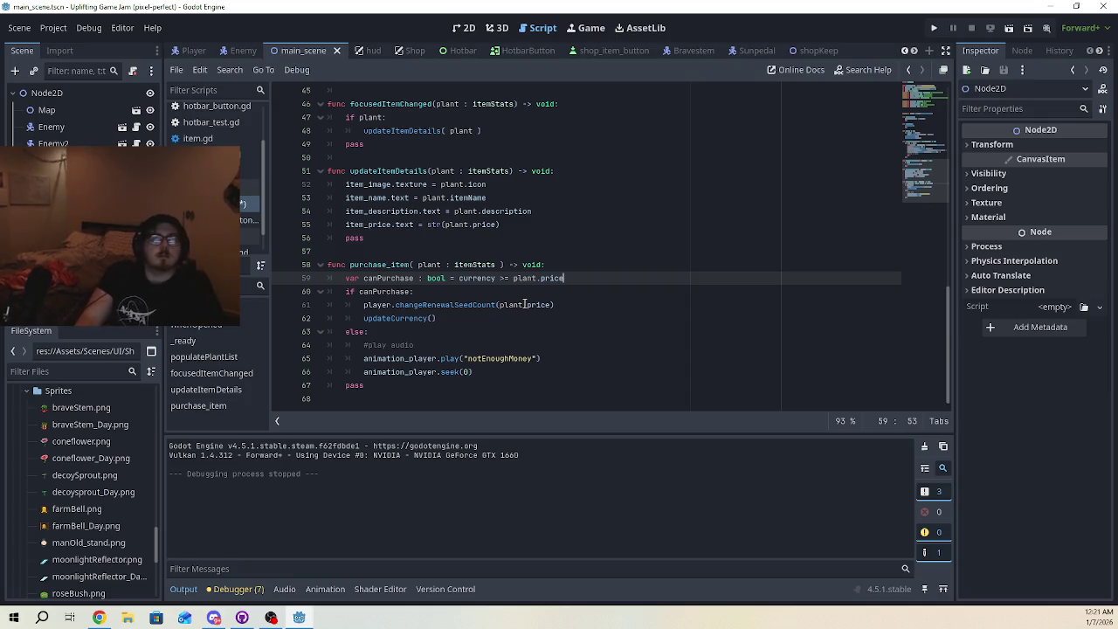
Start wrapping changeRenewalSeedCount's argument by typing '(0 -' before plant.price
{"action": "mouse_move", "coordinate": [524, 304]}
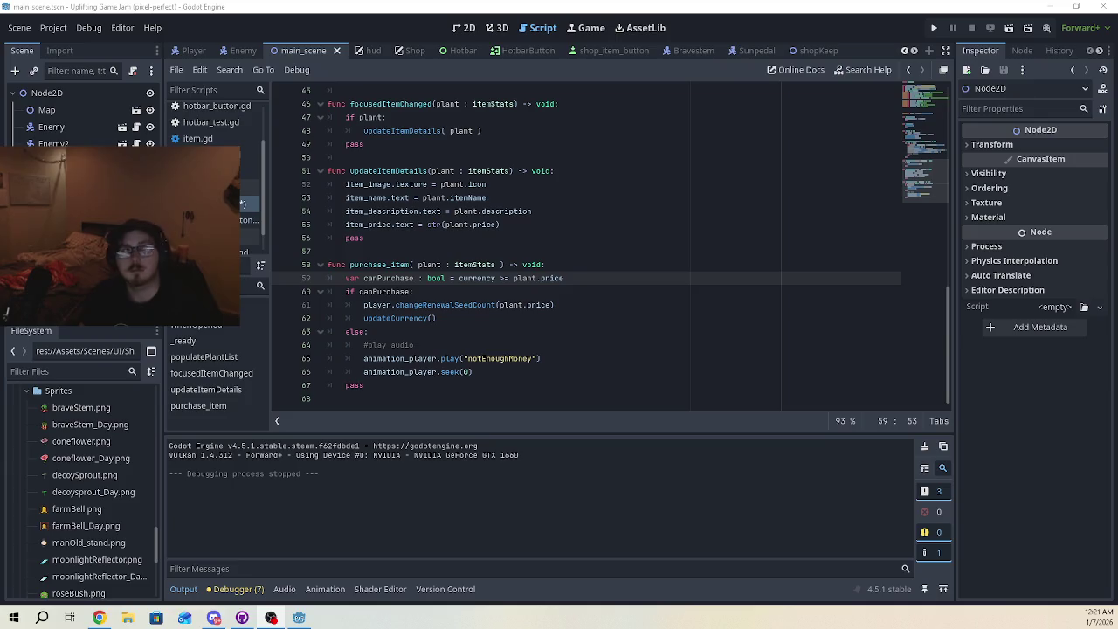
{"action": "left_click", "coordinate": [631, 386]}
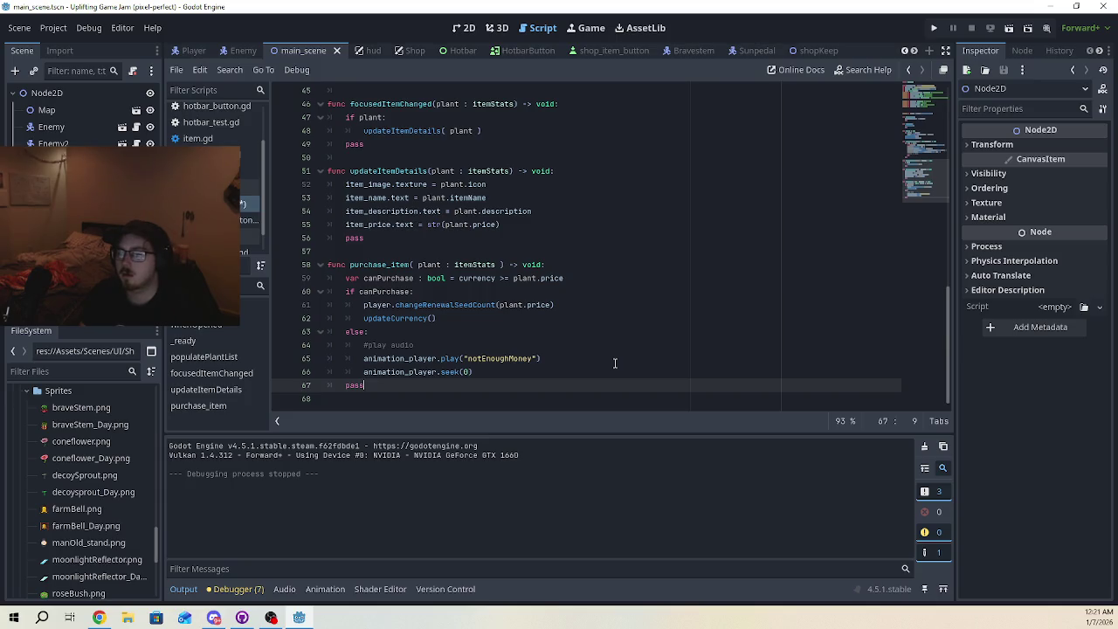
{"action": "left_click", "coordinate": [500, 304]}
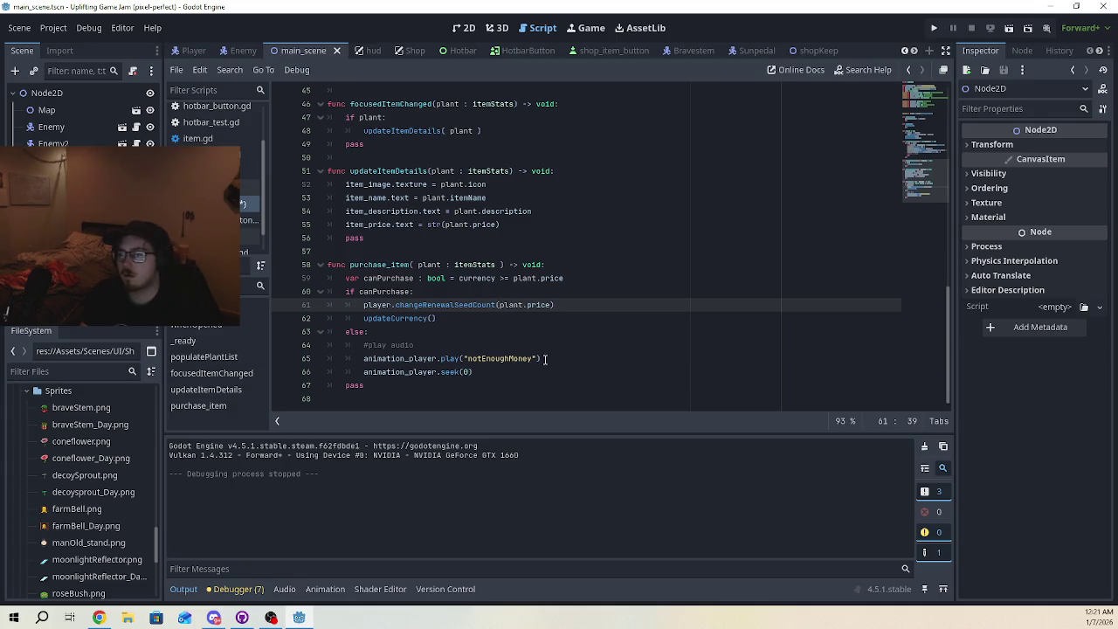
{"action": "type", "text": "("}
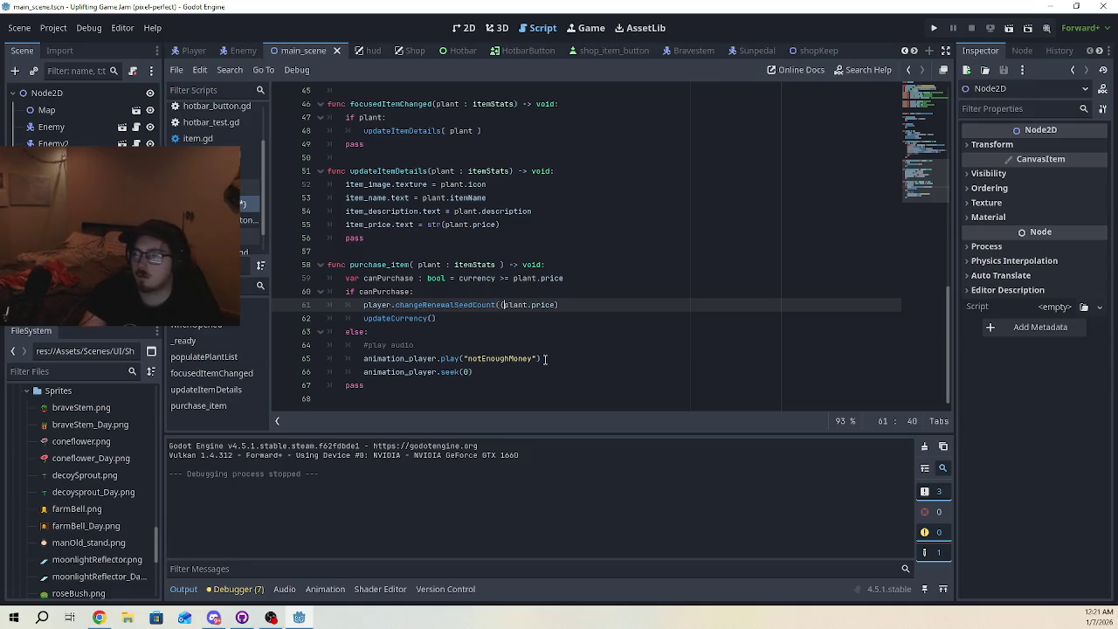
{"action": "type", "text": "0 -"}
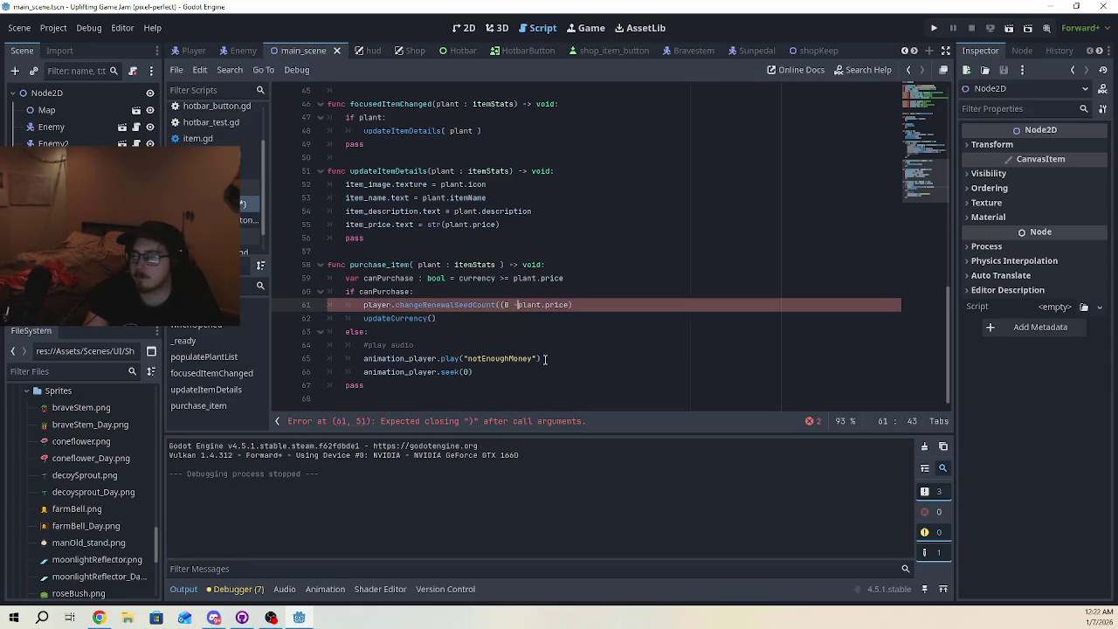
Close the parentheses so line 61 reads changeRenewalSeedCount((0 - plant.price)), then run the game with F5
{"action": "left_click", "coordinate": [534, 318]}
{"action": "key", "text": "Left"}
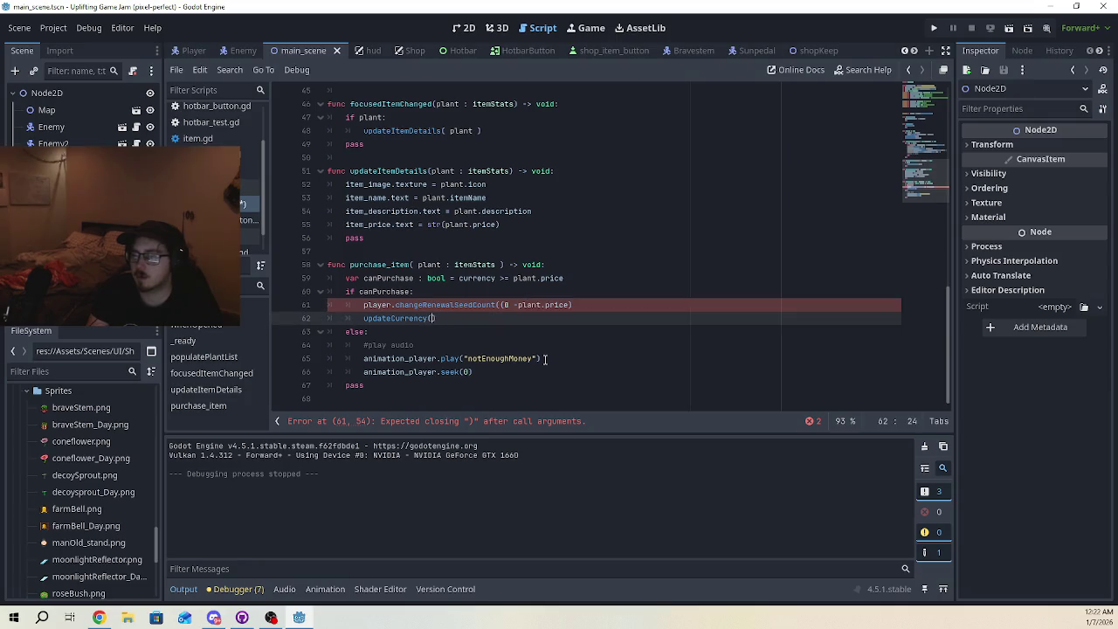
{"action": "left_click", "coordinate": [517, 305]}
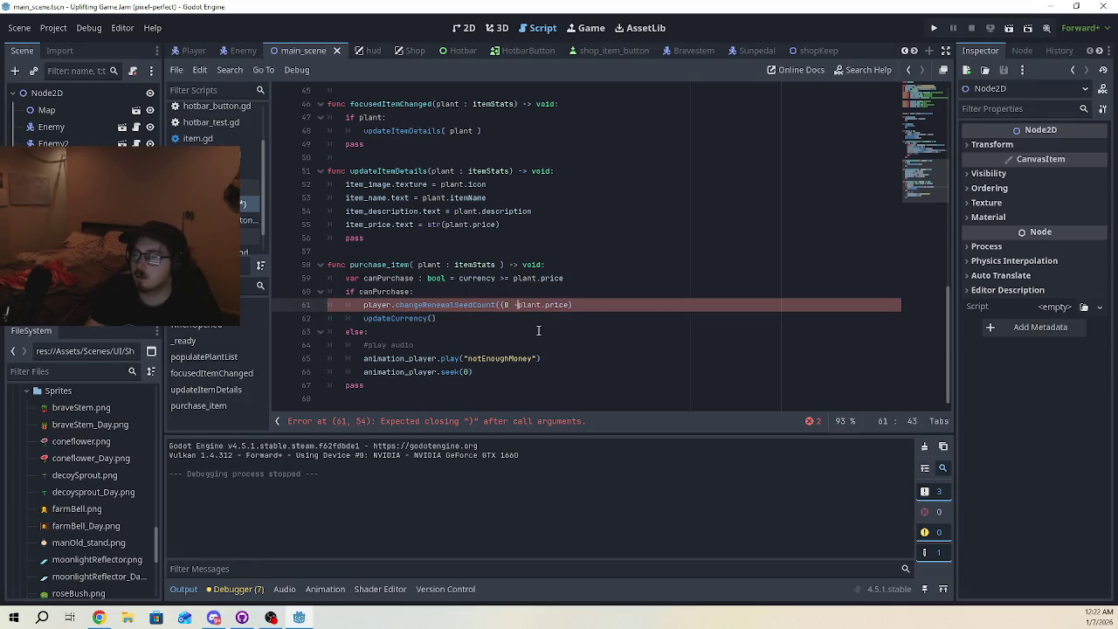
{"action": "left_click", "coordinate": [574, 305]}
{"action": "type", "text": ")"}
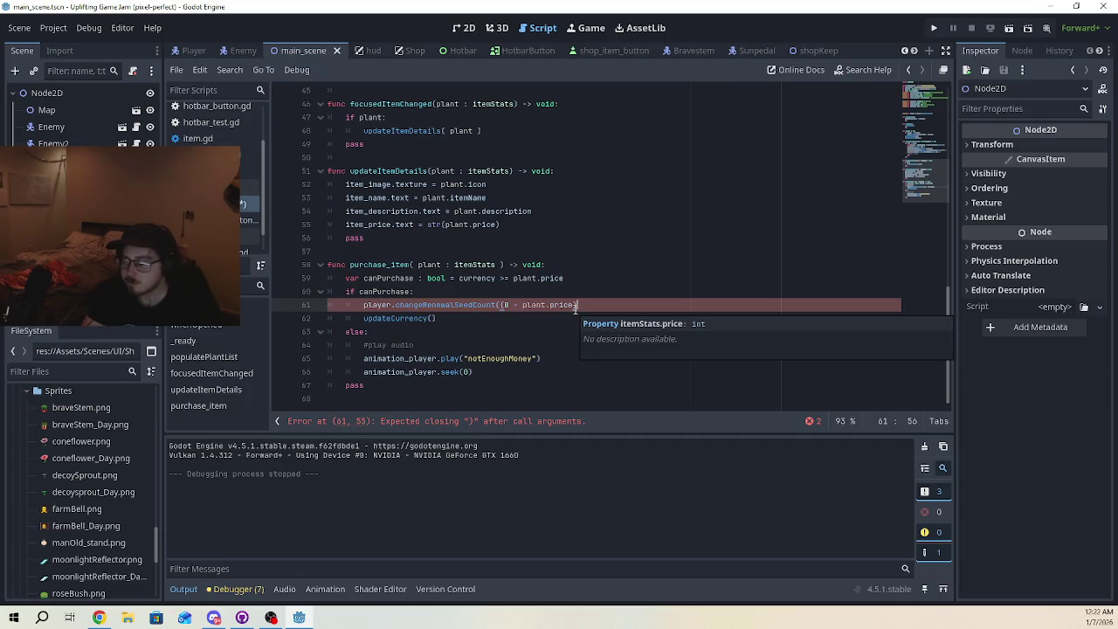
{"action": "type", "text": ")"}
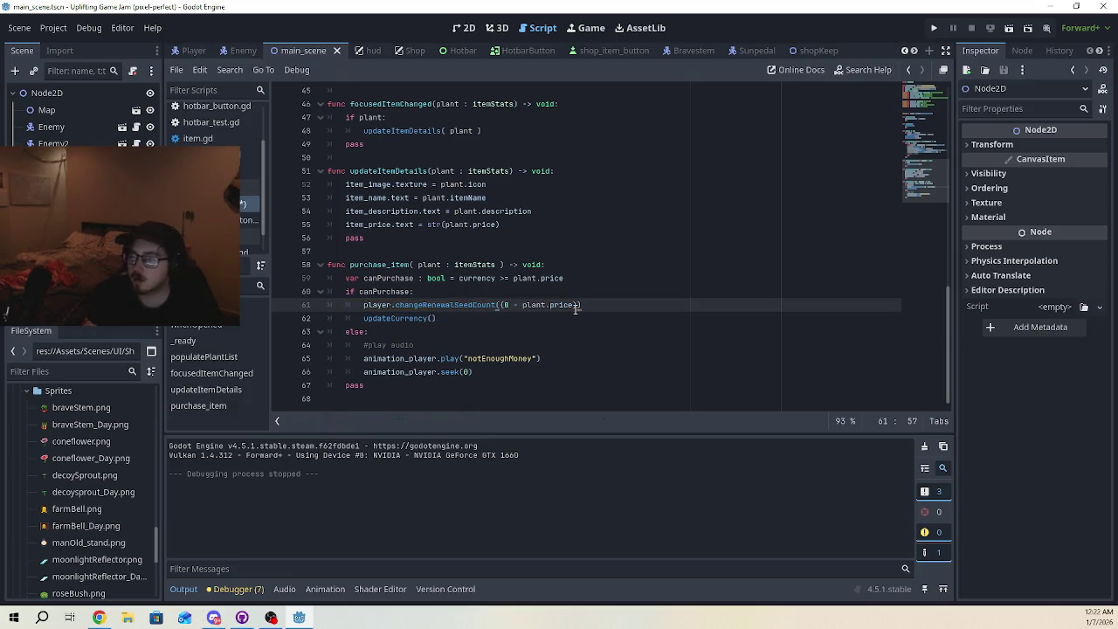
{"action": "type", "text": ")"}
{"action": "key", "text": "Down"}
{"action": "key", "text": "F5"}
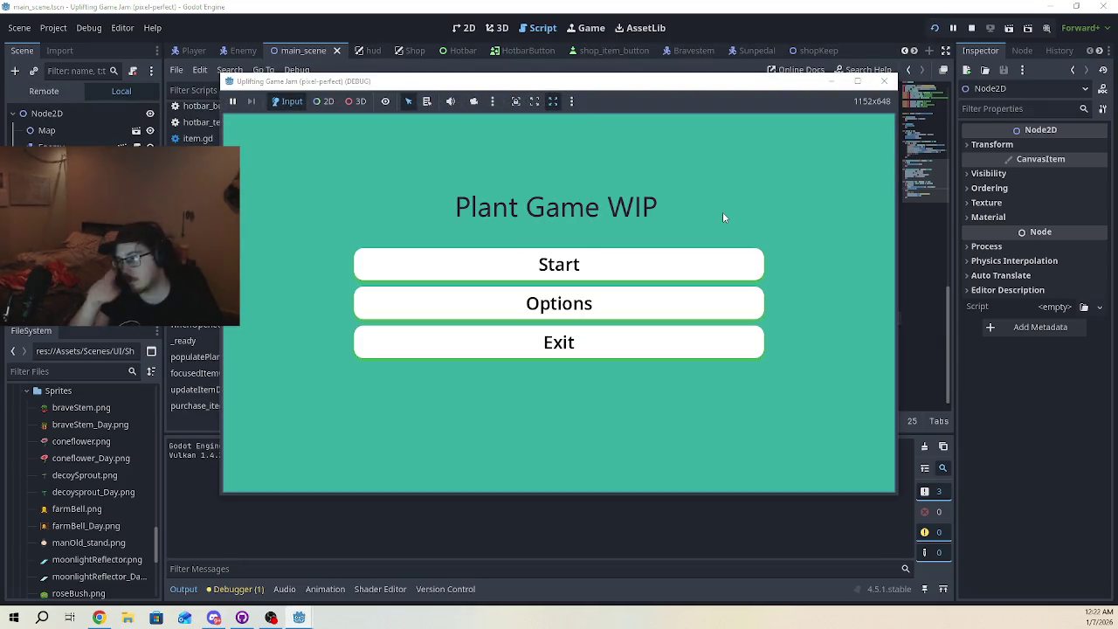
Start the game and walk into the shop, seeing seeds still at 15, then close it
{"action": "left_click", "coordinate": [656, 258]}
{"action": "key", "text": "w"}
{"action": "key", "text": "d"}
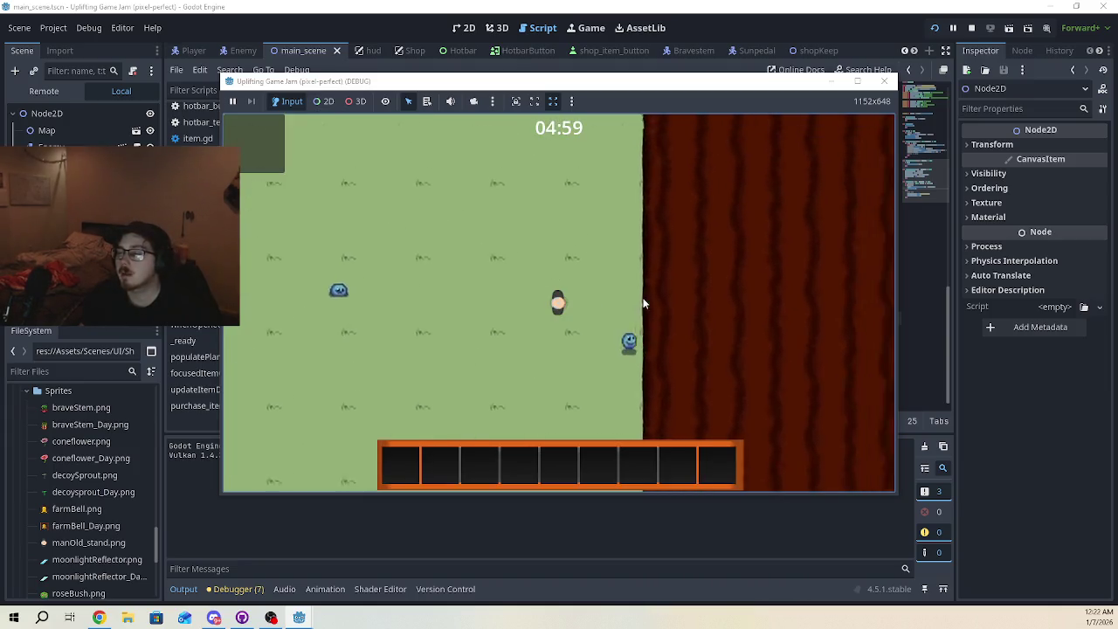
{"action": "key", "text": "d"}
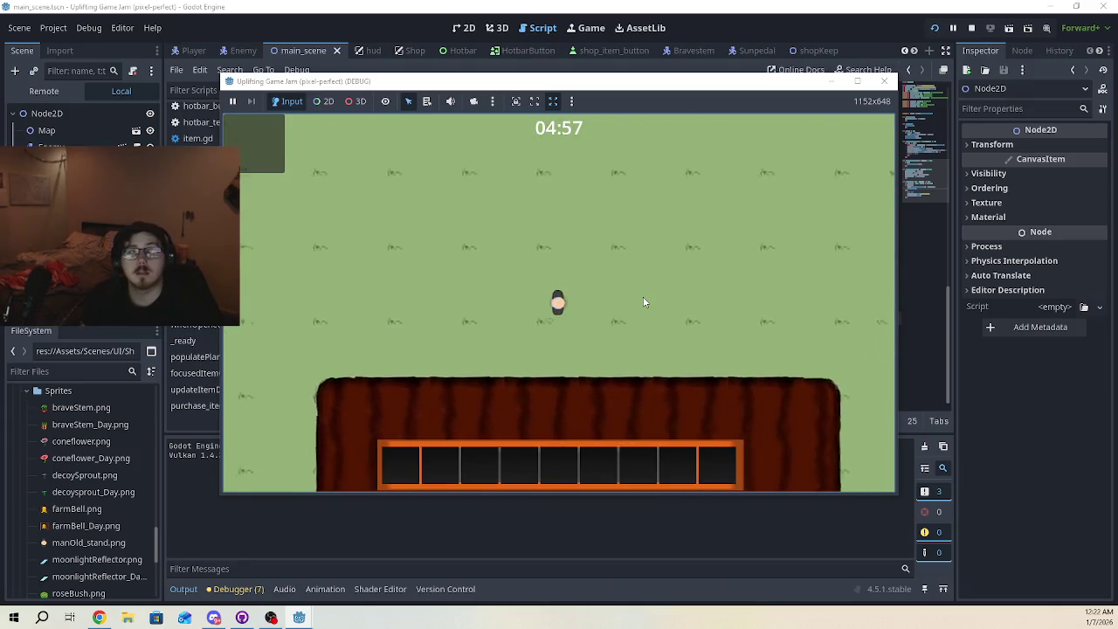
{"action": "key", "text": "d"}
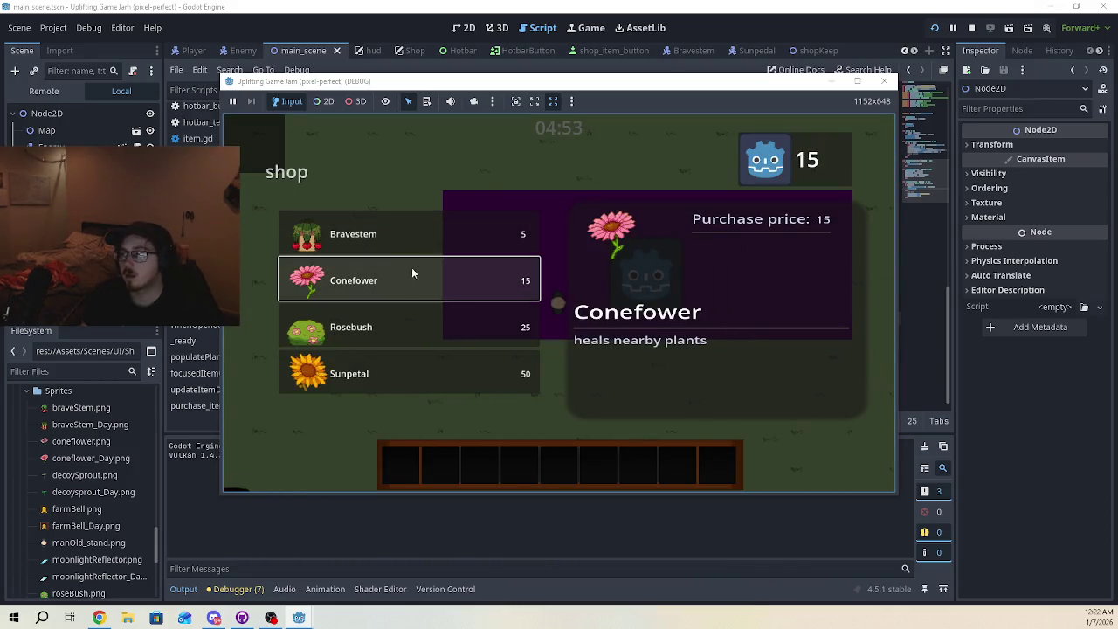
{"action": "left_click", "coordinate": [884, 80]}
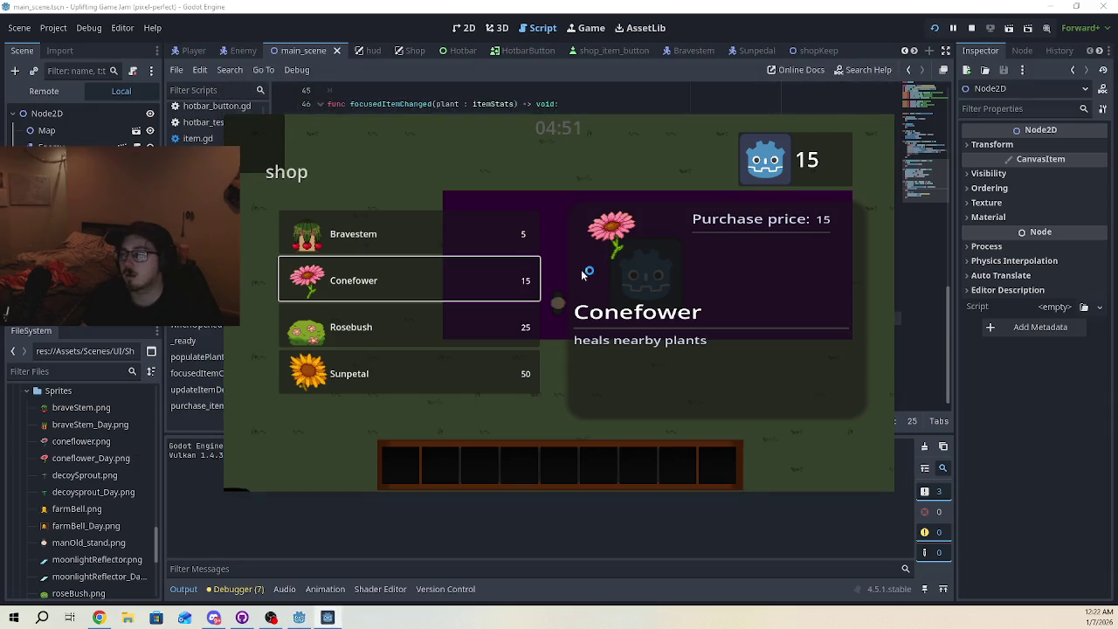
Select updateCurrency on line 62 and scroll up to its definition
{"action": "left_click", "coordinate": [428, 305]}
{"action": "double_click", "coordinate": [410, 318]}
{"action": "scroll", "coordinate": [479, 207], "scroll_direction": "up", "scroll_amount": 9}
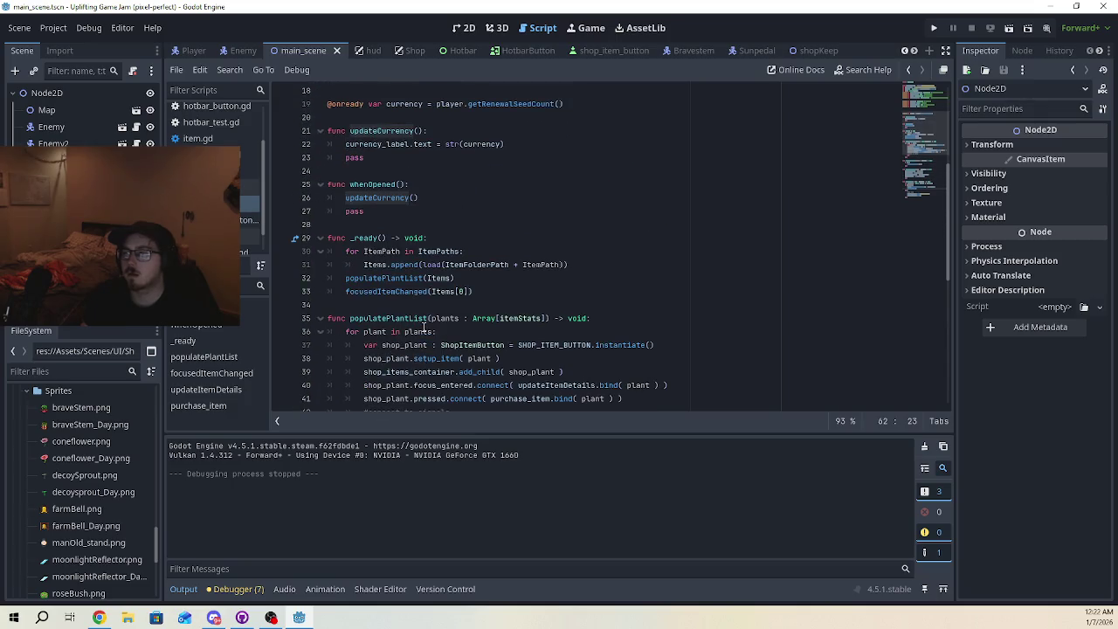
Inspect whenOpened and its updateCurrency call, then open the shopKeep script
{"action": "left_click", "coordinate": [477, 211]}
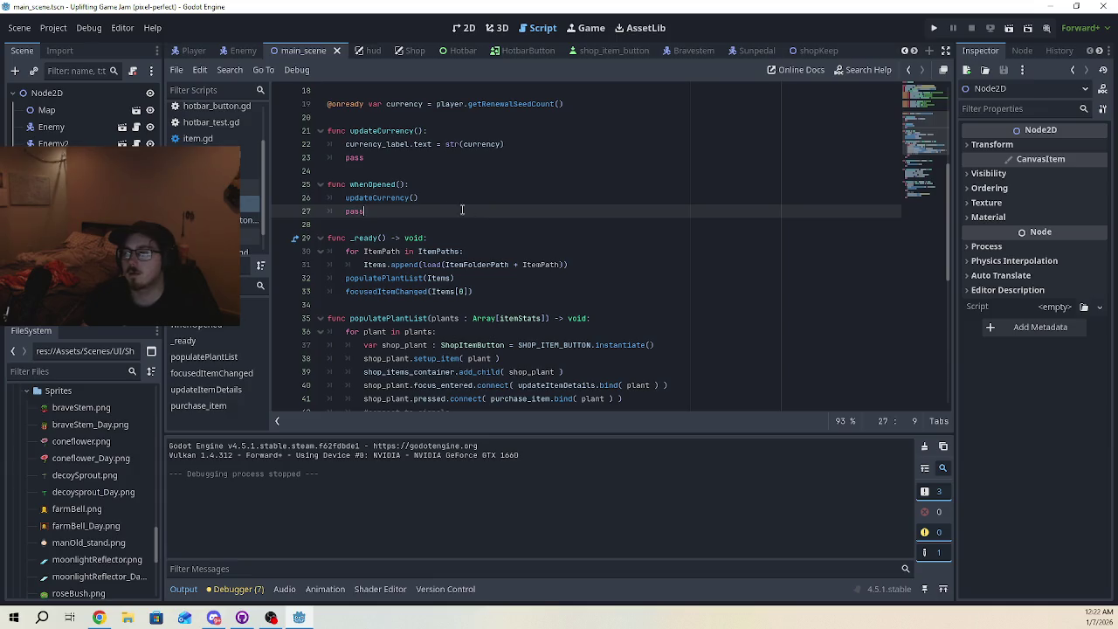
{"action": "left_click", "coordinate": [394, 184]}
{"action": "double_click", "coordinate": [389, 186]}
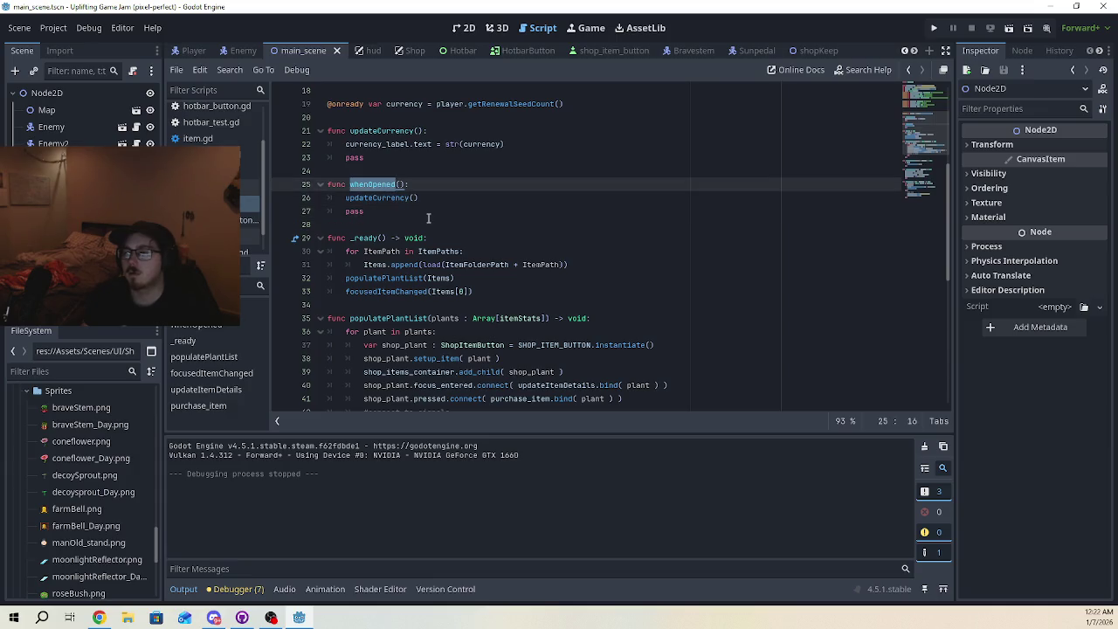
{"action": "scroll", "coordinate": [435, 248], "scroll_direction": "up", "scroll_amount": 4}
{"action": "scroll", "coordinate": [435, 263], "scroll_direction": "down", "scroll_amount": 10}
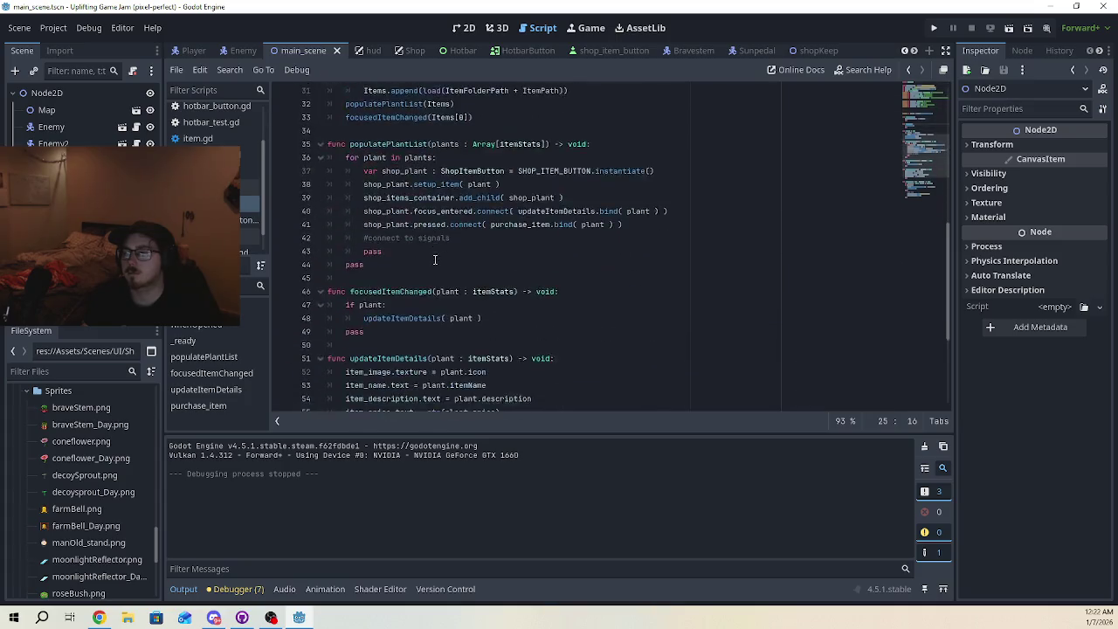
{"action": "scroll", "coordinate": [478, 335], "scroll_direction": "up", "scroll_amount": 9}
{"action": "scroll", "coordinate": [478, 334], "scroll_direction": "up", "scroll_amount": 3}
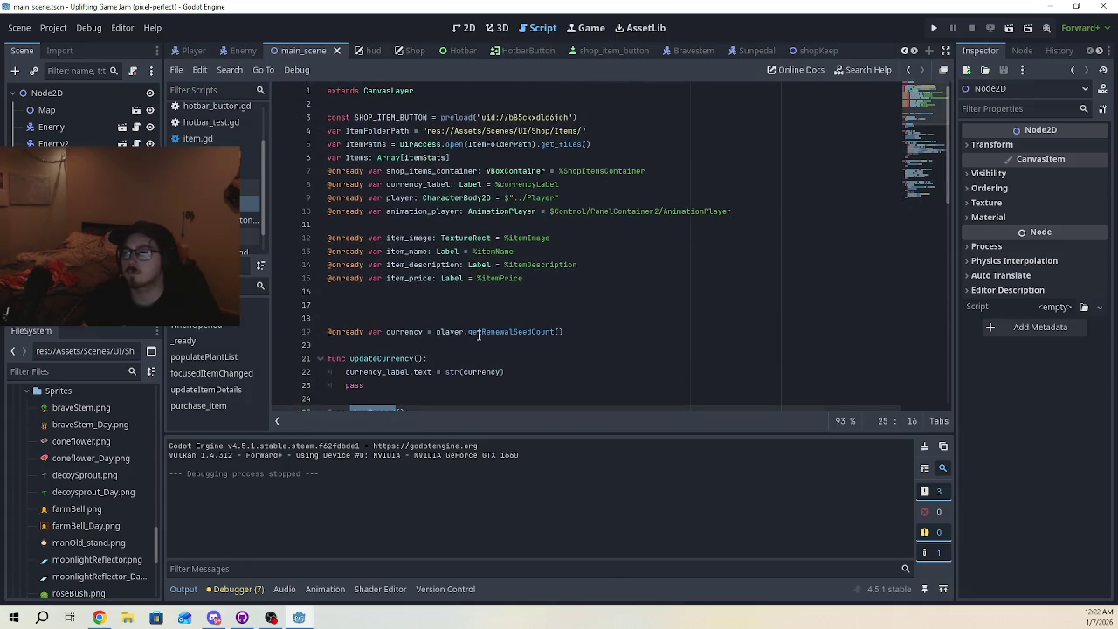
{"action": "scroll", "coordinate": [402, 278], "scroll_direction": "down", "scroll_amount": 5}
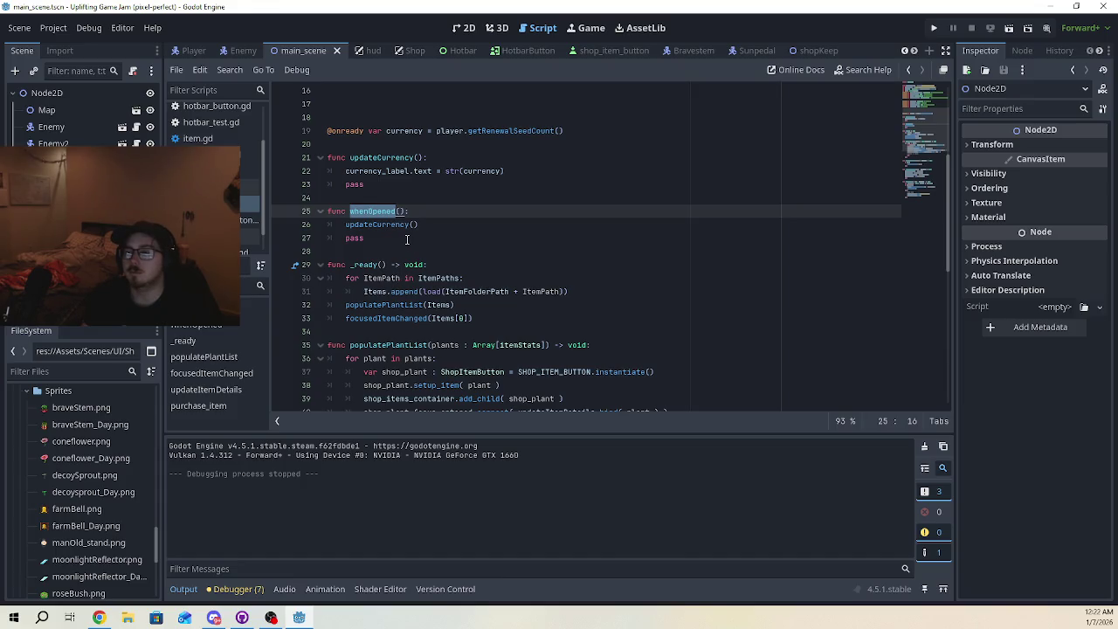
{"action": "double_click", "coordinate": [379, 225]}
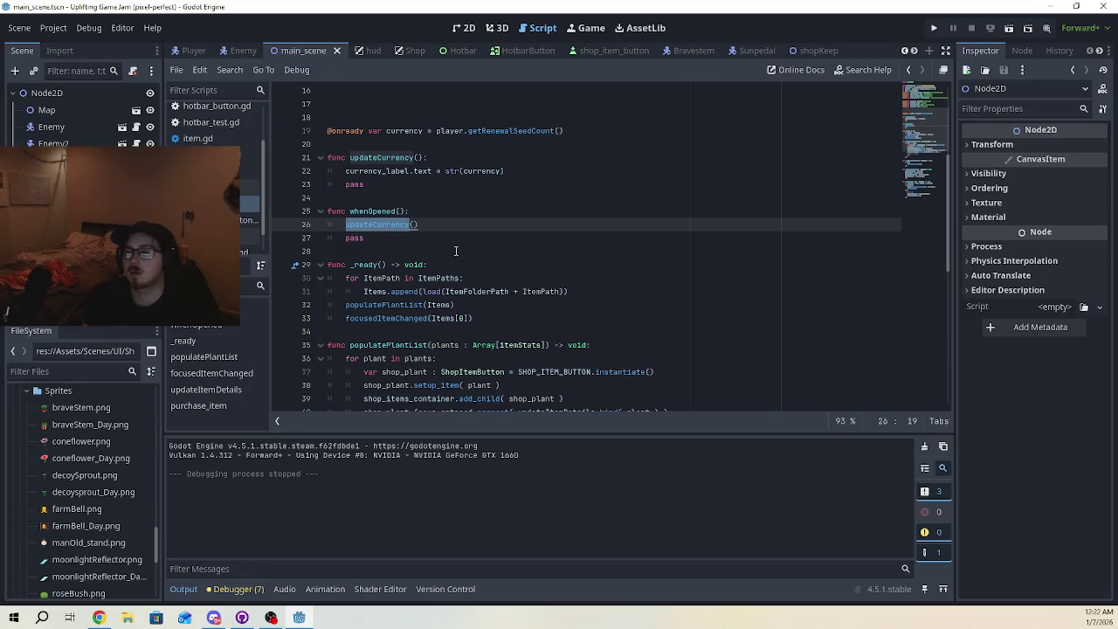
{"action": "double_click", "coordinate": [383, 210]}
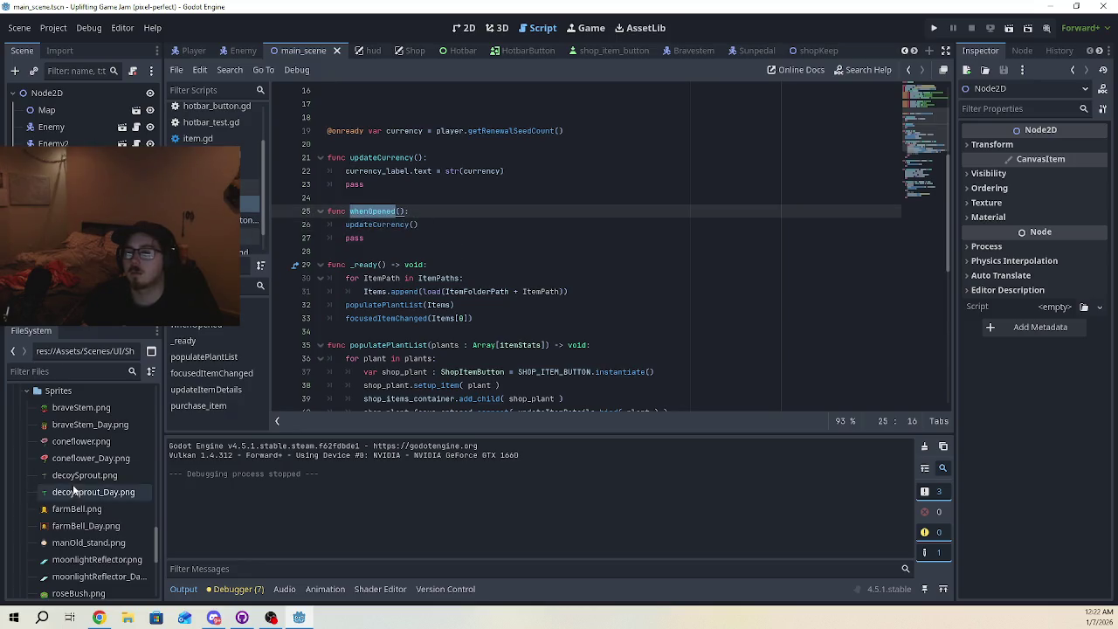
{"action": "left_click", "coordinate": [250, 236]}
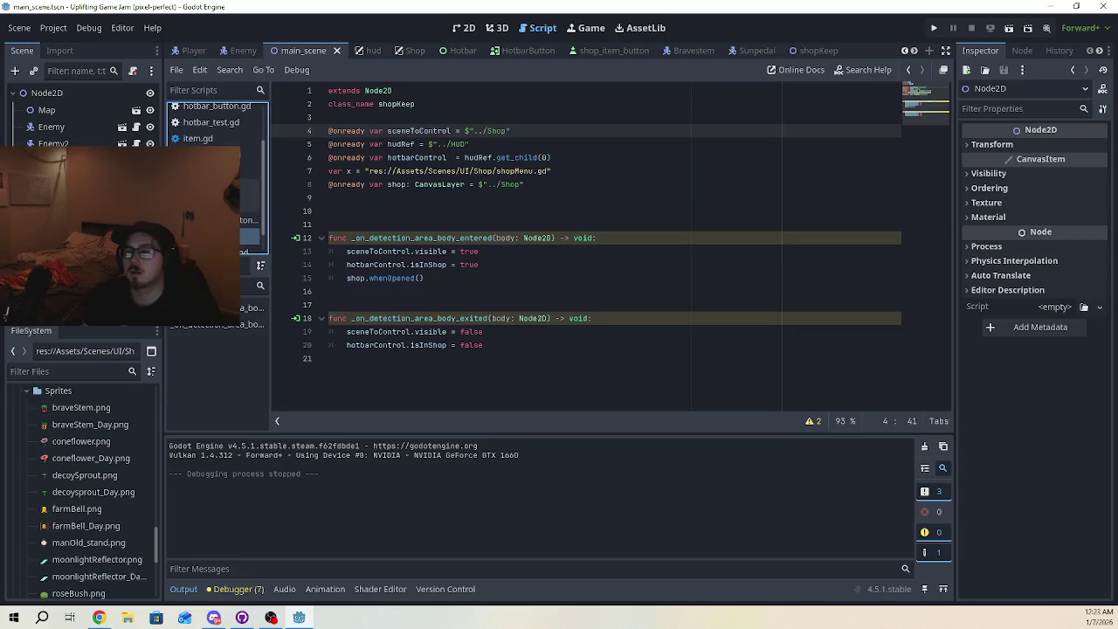
Review shopKeep's shop.whenOpened() call and the updateCurrency call in purchase_item
{"action": "left_click", "coordinate": [449, 280]}
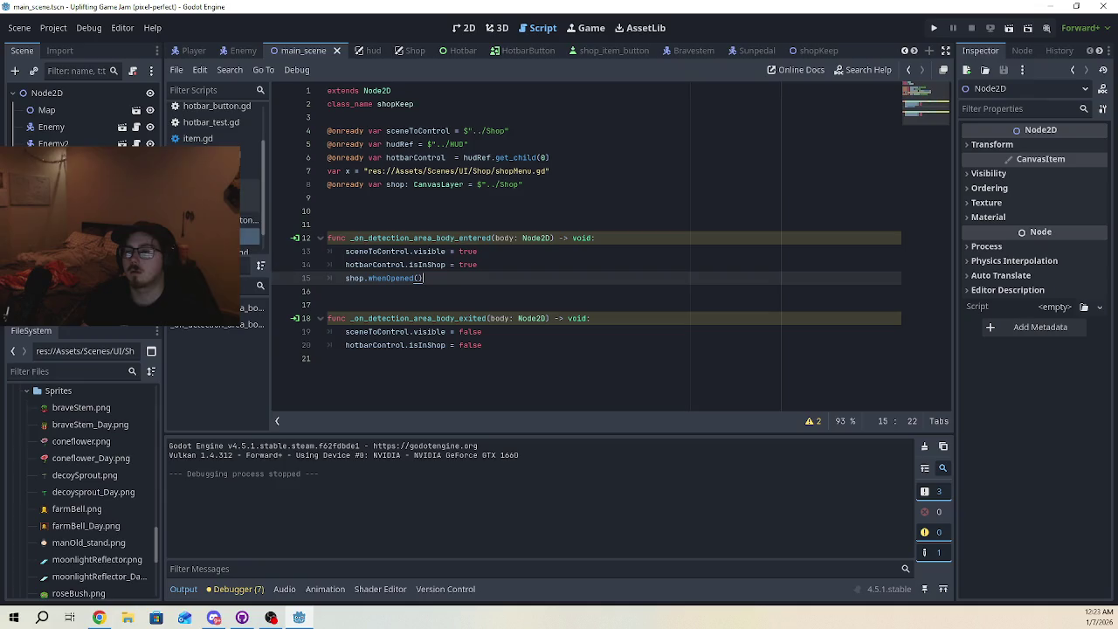
{"action": "left_click", "coordinate": [250, 204]}
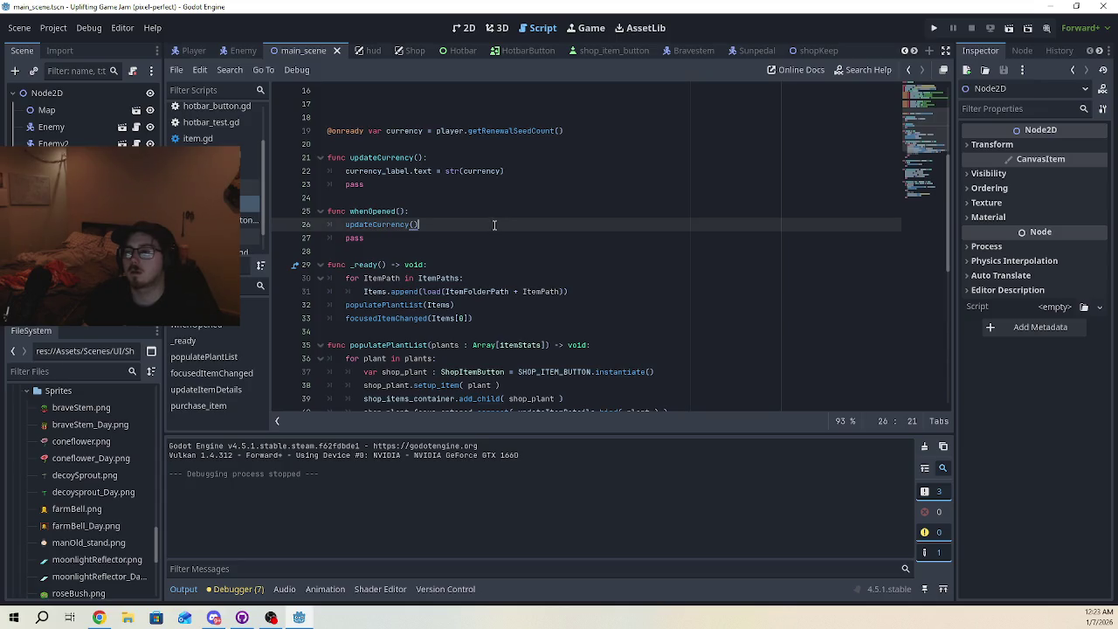
{"action": "scroll", "coordinate": [493, 224], "scroll_direction": "down", "scroll_amount": 10}
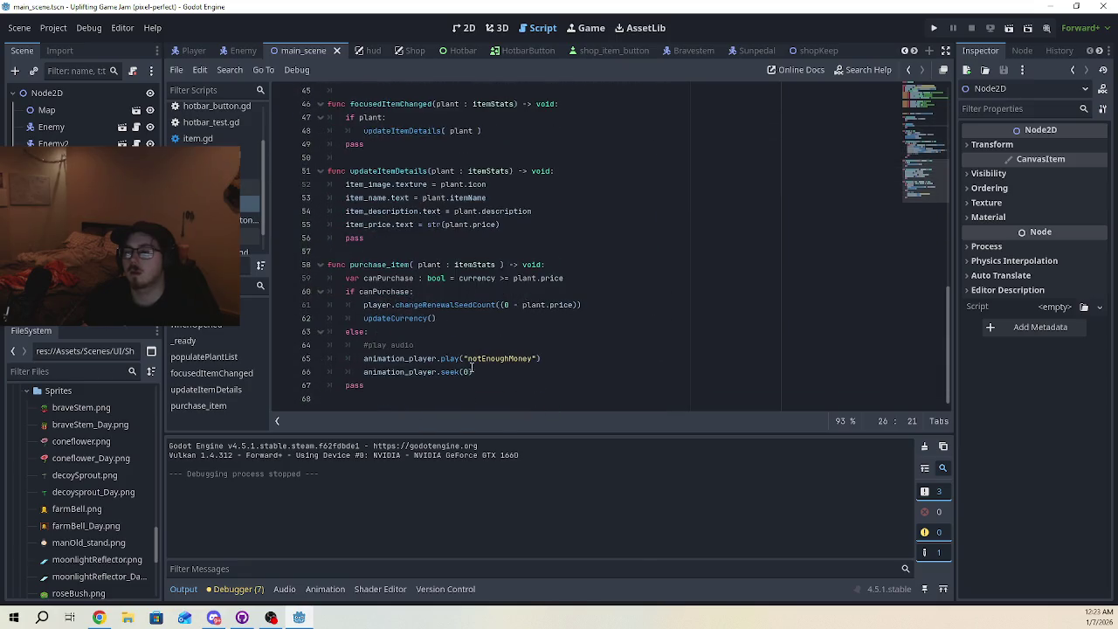
{"action": "double_click", "coordinate": [395, 319]}
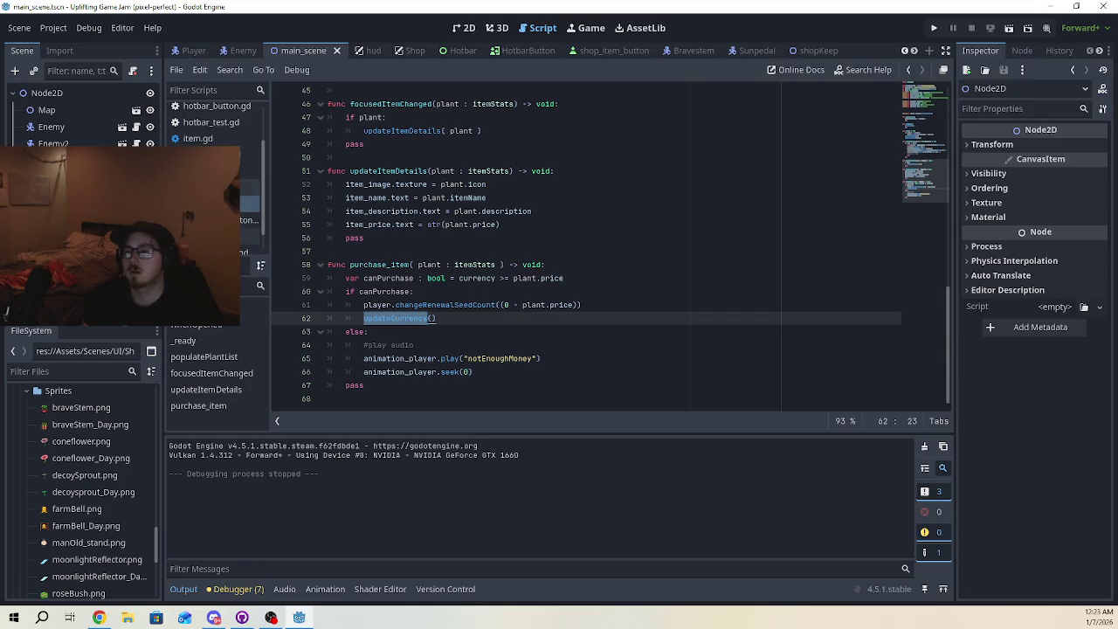
Open the player script at changeRenewalSeedCount, placing the caret on the last line
{"action": "left_click", "coordinate": [251, 187]}
{"action": "scroll", "coordinate": [470, 381], "scroll_direction": "down", "scroll_amount": 1}
{"action": "left_click", "coordinate": [470, 381]}
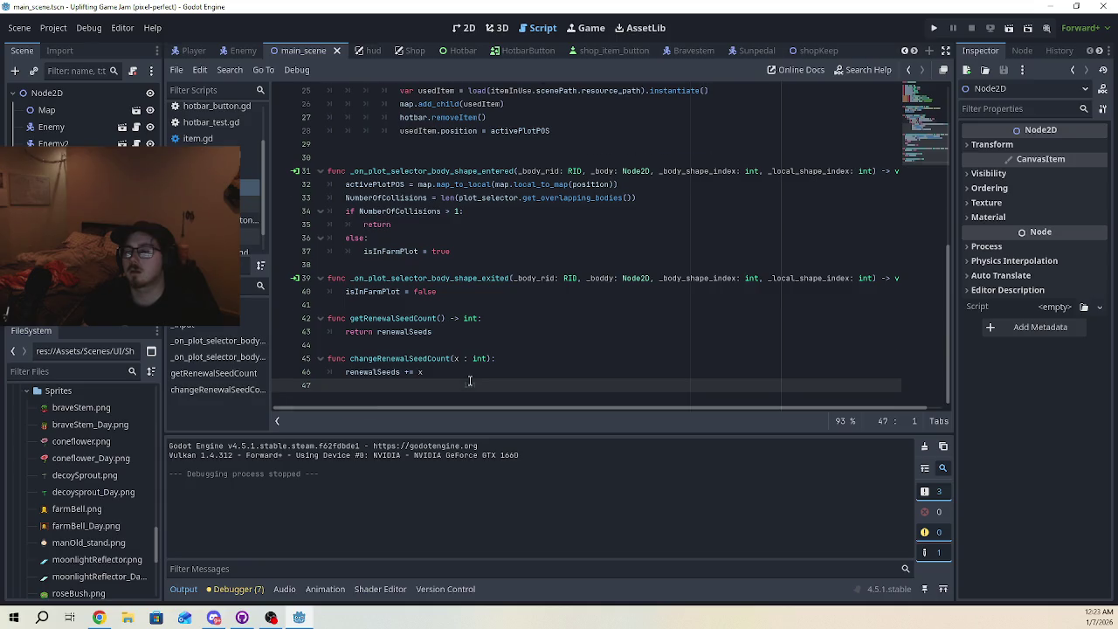
Look over the renewalSeeds declaration and the changeRenewalSeedCount function in the player script
{"action": "scroll", "coordinate": [470, 381], "scroll_direction": "up", "scroll_amount": 8}
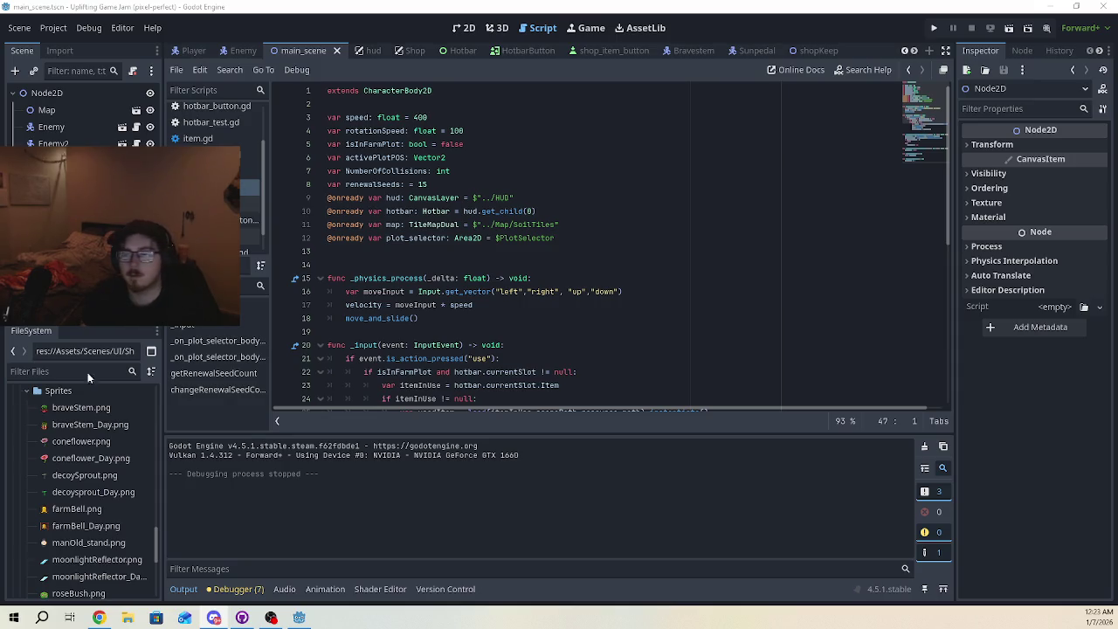
{"action": "left_click", "coordinate": [531, 253]}
{"action": "left_click_drag", "start_coordinate": [447, 185], "coordinate": [461, 199]}
{"action": "left_click", "coordinate": [502, 250]}
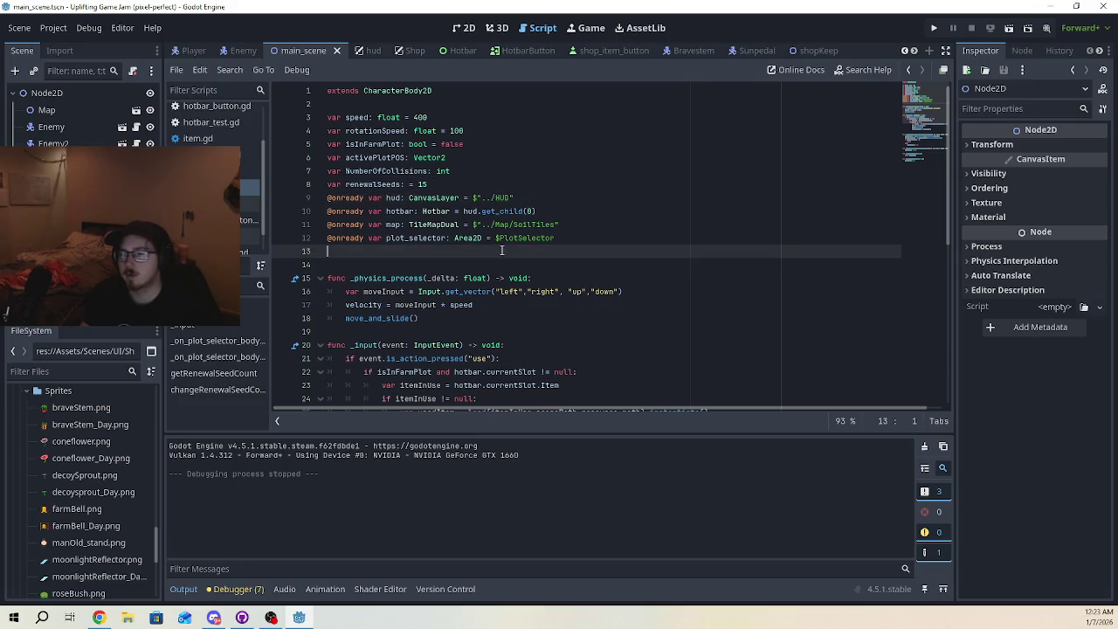
{"action": "scroll", "coordinate": [501, 250], "scroll_direction": "down", "scroll_amount": 8}
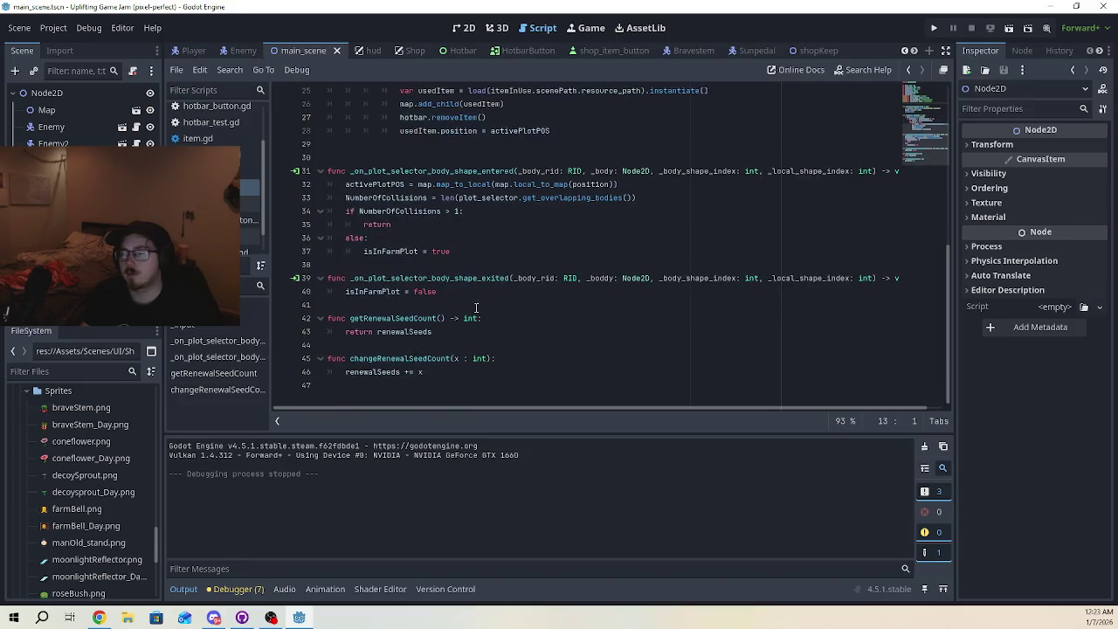
{"action": "left_click_drag", "start_coordinate": [461, 372], "coordinate": [319, 360]}
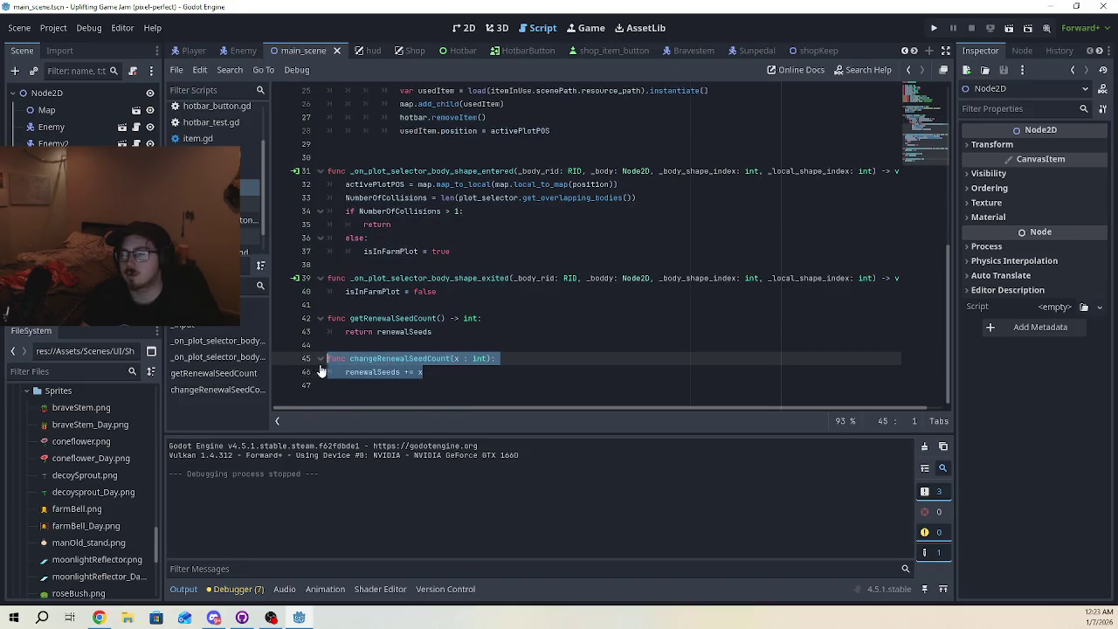
{"action": "left_click", "coordinate": [487, 373]}
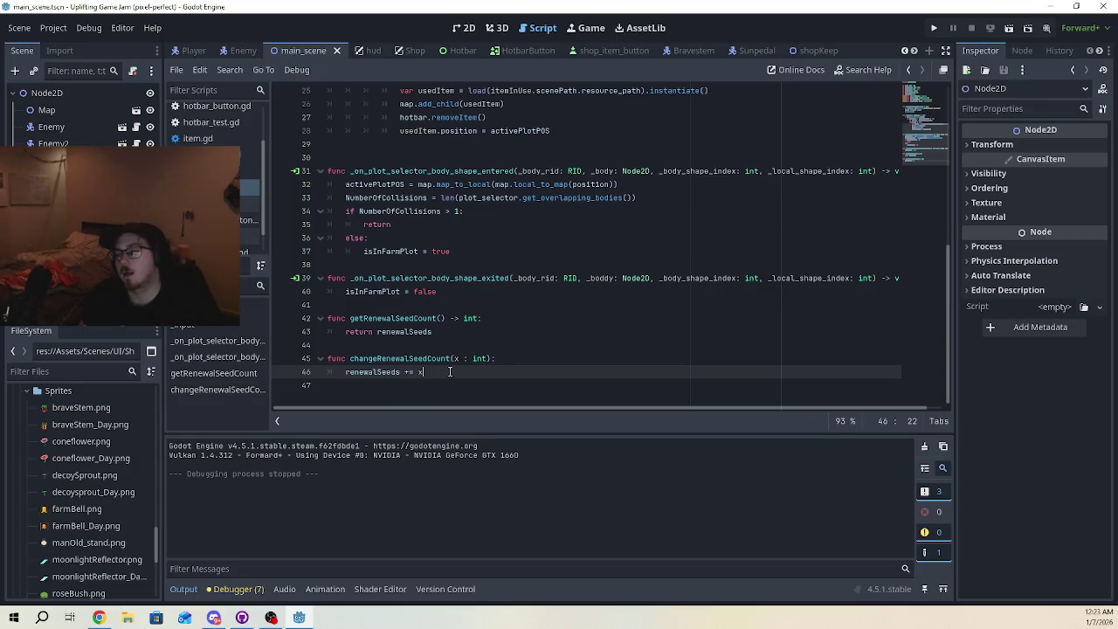
Briefly rewrite line 46 longhand, restore 'renewalSeeds += x', and return to the shop script's line 62
{"action": "left_click", "coordinate": [414, 372]}
{"action": "key", "text": "BackSpace"}
{"action": "key", "text": "BackSpace"}
{"action": "type", "text": "renewalSeeds "}
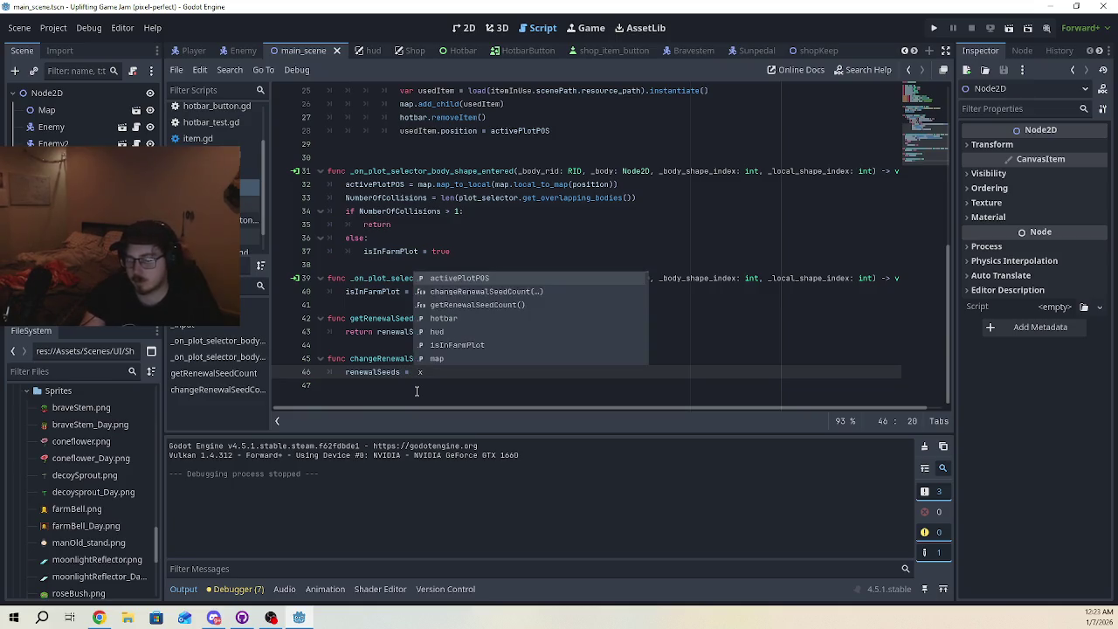
{"action": "type", "text": "+"}
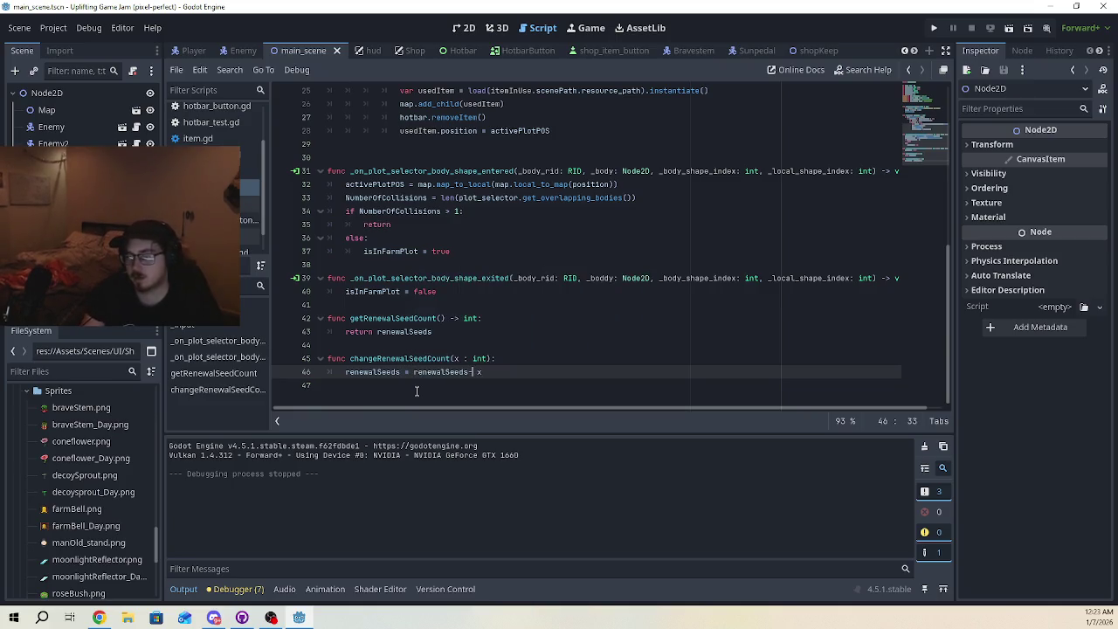
{"action": "key", "text": "BackSpace"}
{"action": "type", "text": "+"}
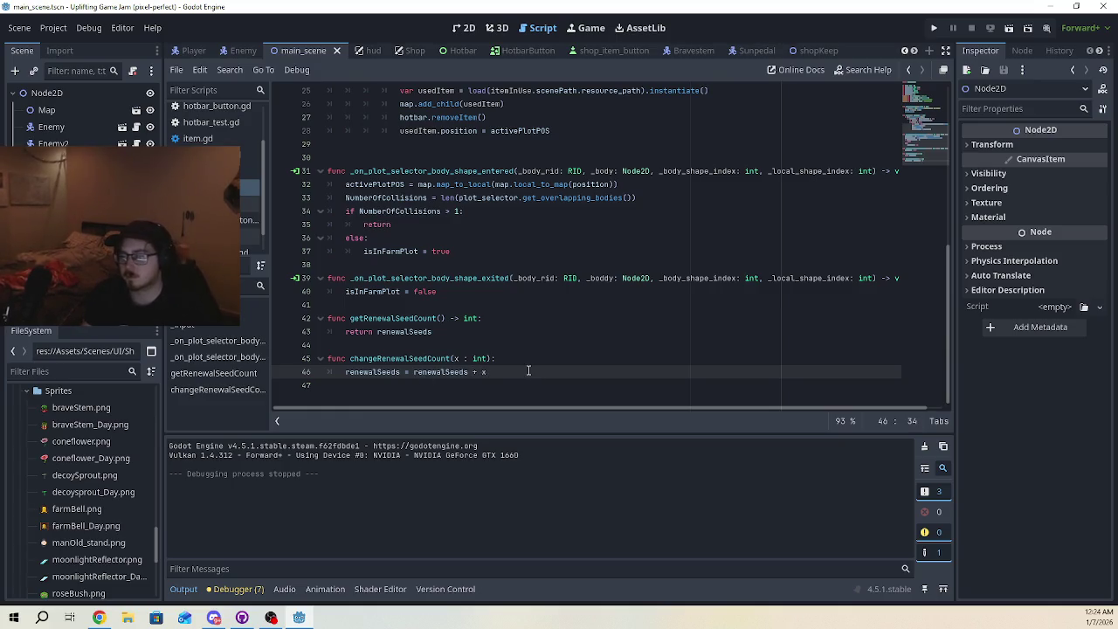
{"action": "key", "text": "Left"}
{"action": "key", "text": "Left"}
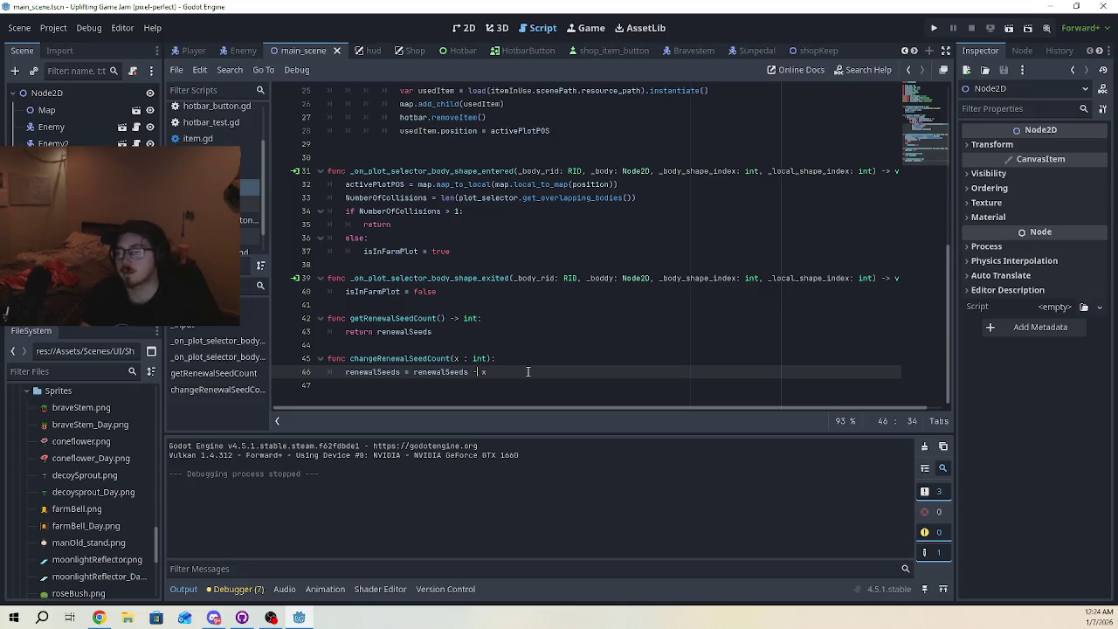
{"action": "key", "text": "BackSpace"}
{"action": "key", "text": "BackSpace"}
{"action": "key", "text": "BackSpace"}
{"action": "type", "text": "+="}
{"action": "left_click", "coordinate": [530, 371]}
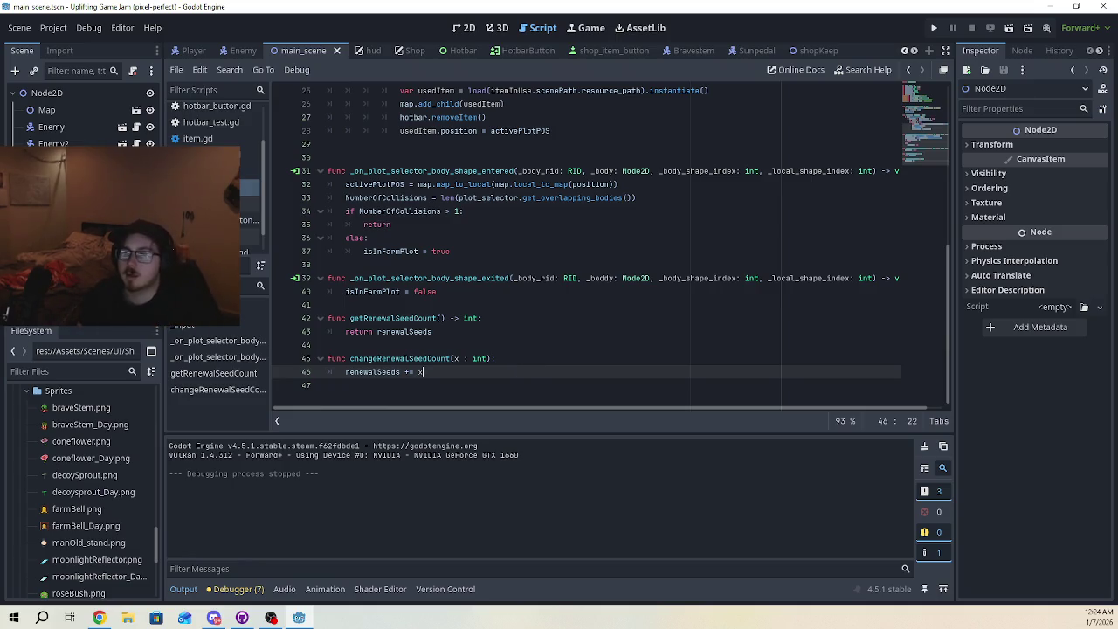
{"action": "left_click", "coordinate": [251, 203]}
{"action": "left_click", "coordinate": [487, 318]}
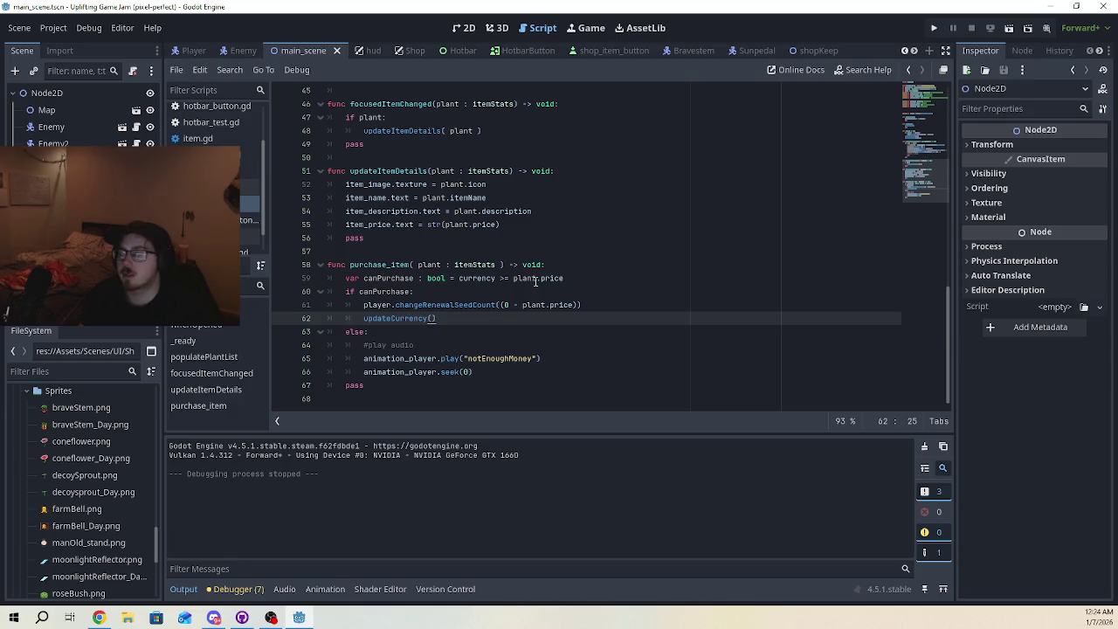
Inspect the canPurchase, changeRenewalSeedCount and updateCurrency lines, undoing an accidental move of canPurchase
{"action": "left_click", "coordinate": [576, 279]}
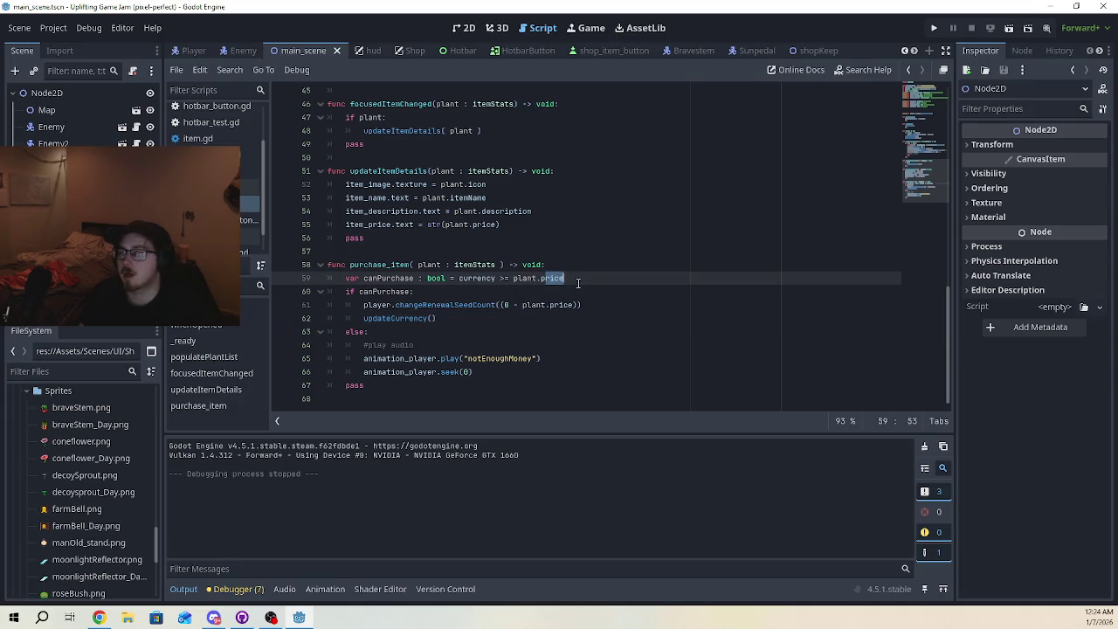
{"action": "double_click", "coordinate": [362, 291]}
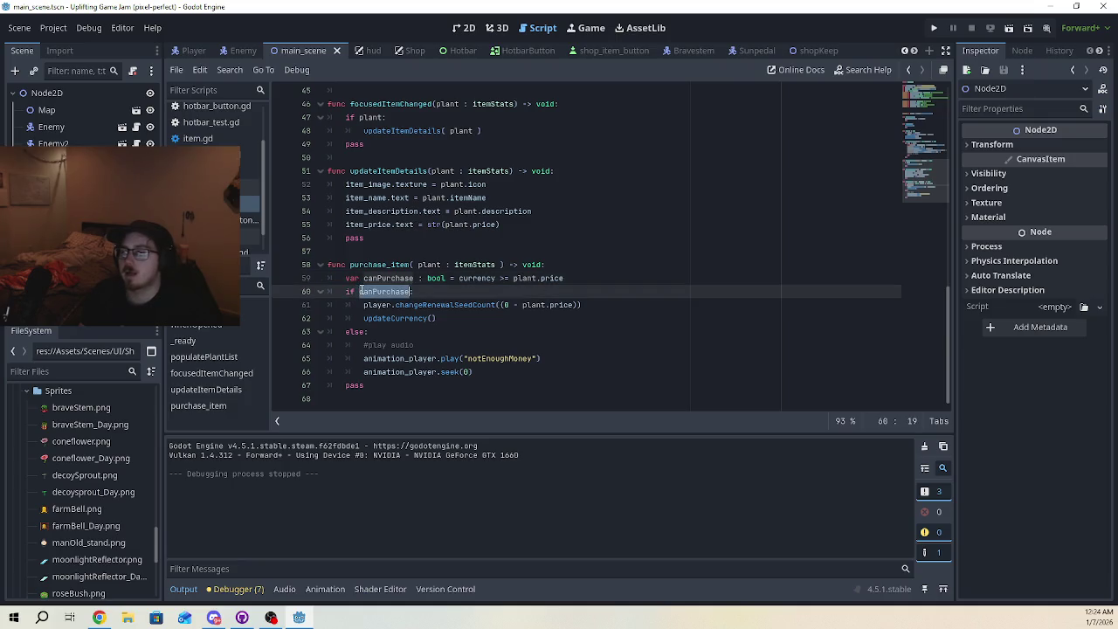
{"action": "mouse_move", "coordinate": [360, 292]}
{"action": "left_mouse_down"}
{"action": "mouse_move", "coordinate": [395, 305]}
{"action": "mouse_move", "coordinate": [576, 304]}
{"action": "left_mouse_up"}
{"action": "key", "text": "ctrl+z"}
{"action": "key", "text": "ctrl+z"}
{"action": "type", "text": "("}
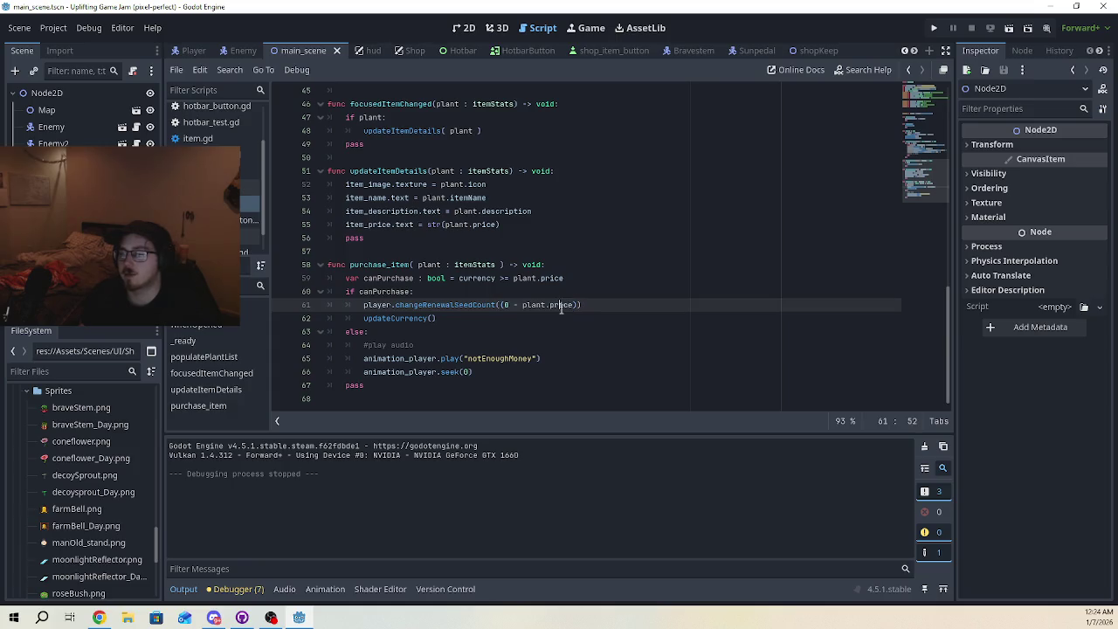
{"action": "triple_click", "coordinate": [561, 305]}
{"action": "mouse_move", "coordinate": [437, 318]}
{"action": "left_mouse_down"}
{"action": "mouse_move", "coordinate": [410, 305]}
{"action": "mouse_move", "coordinate": [365, 317]}
{"action": "left_mouse_up"}
Test the shop, viewing Conefower, Bravestem and Rosebush with seeds at 15, then stop with F8
{"action": "left_click", "coordinate": [934, 27]}
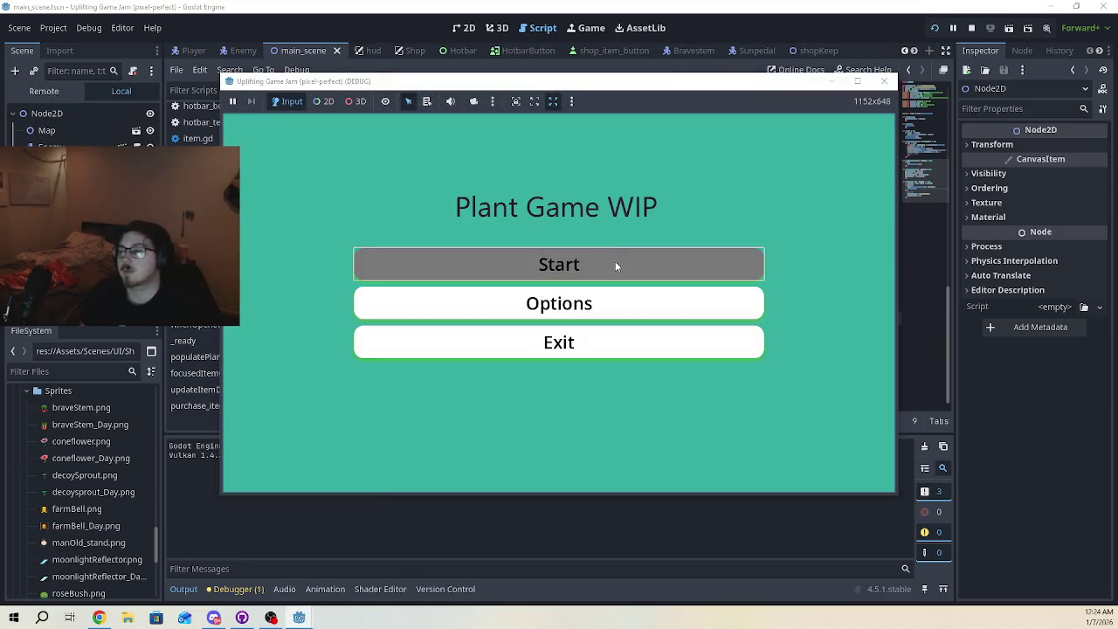
{"action": "left_click", "coordinate": [615, 265]}
{"action": "key", "text": "d"}
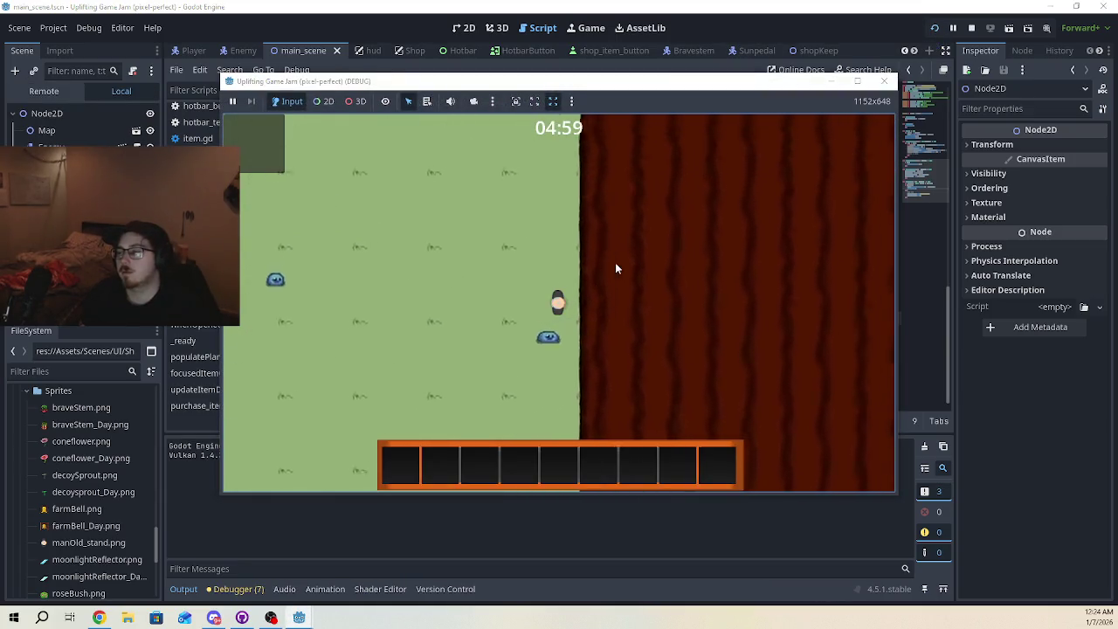
{"action": "key", "text": "w"}
{"action": "key", "text": "w"}
{"action": "key", "text": "d"}
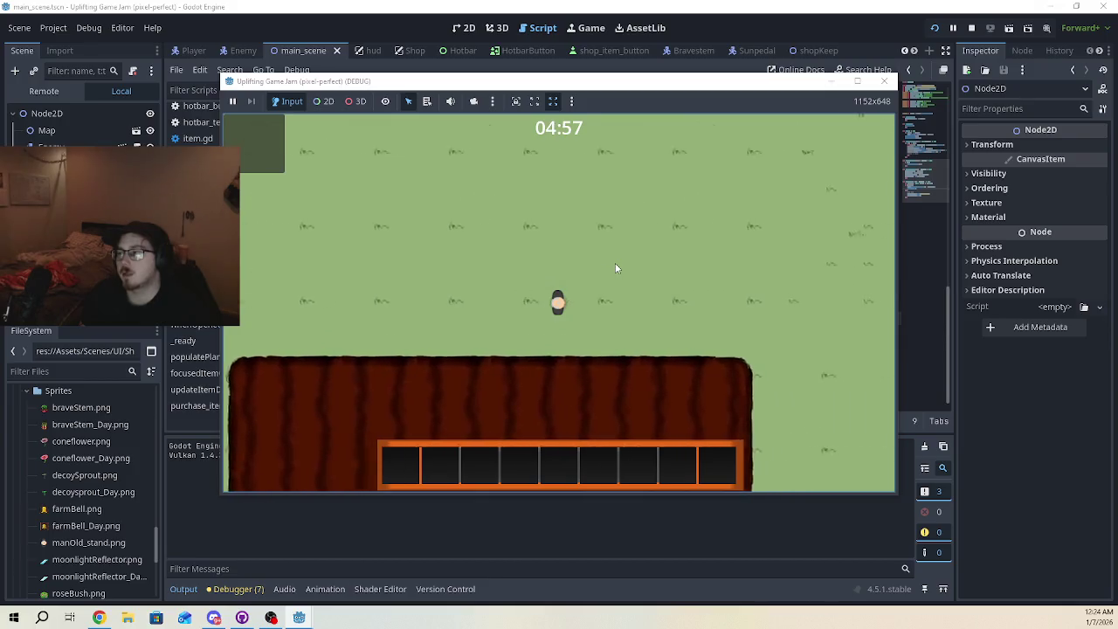
{"action": "key", "text": "d"}
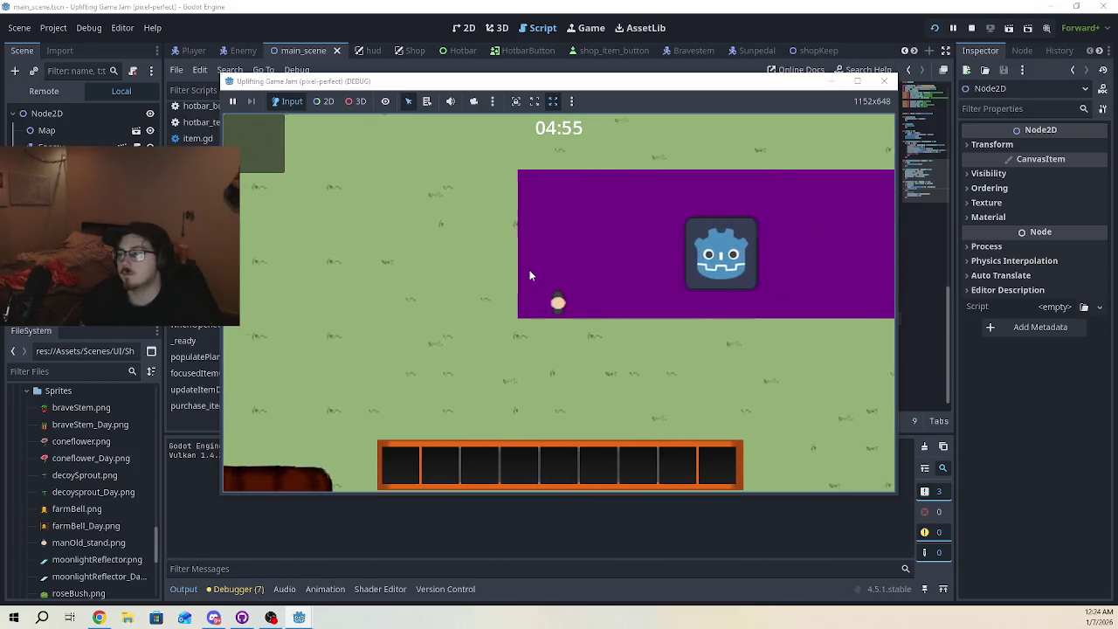
{"action": "left_click", "coordinate": [412, 262]}
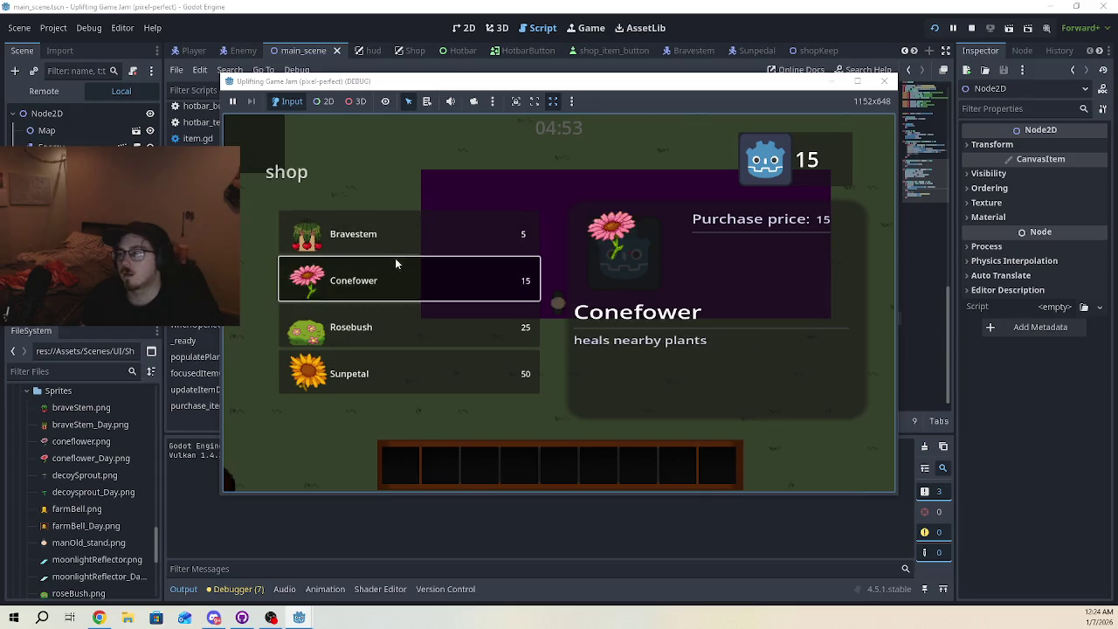
{"action": "left_click", "coordinate": [441, 247]}
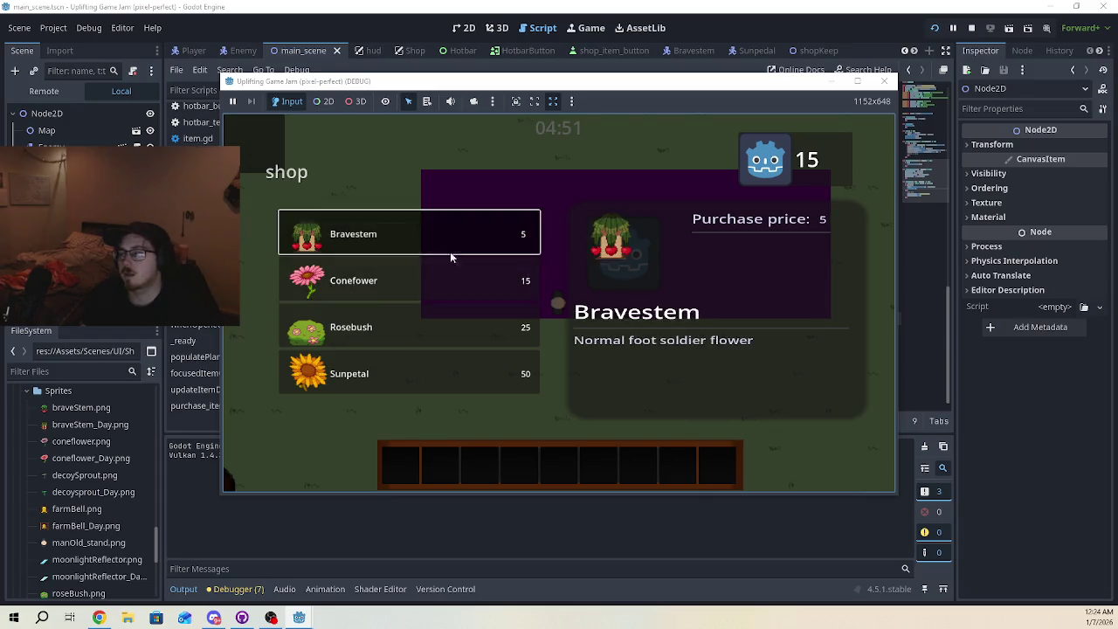
{"action": "left_click", "coordinate": [437, 325]}
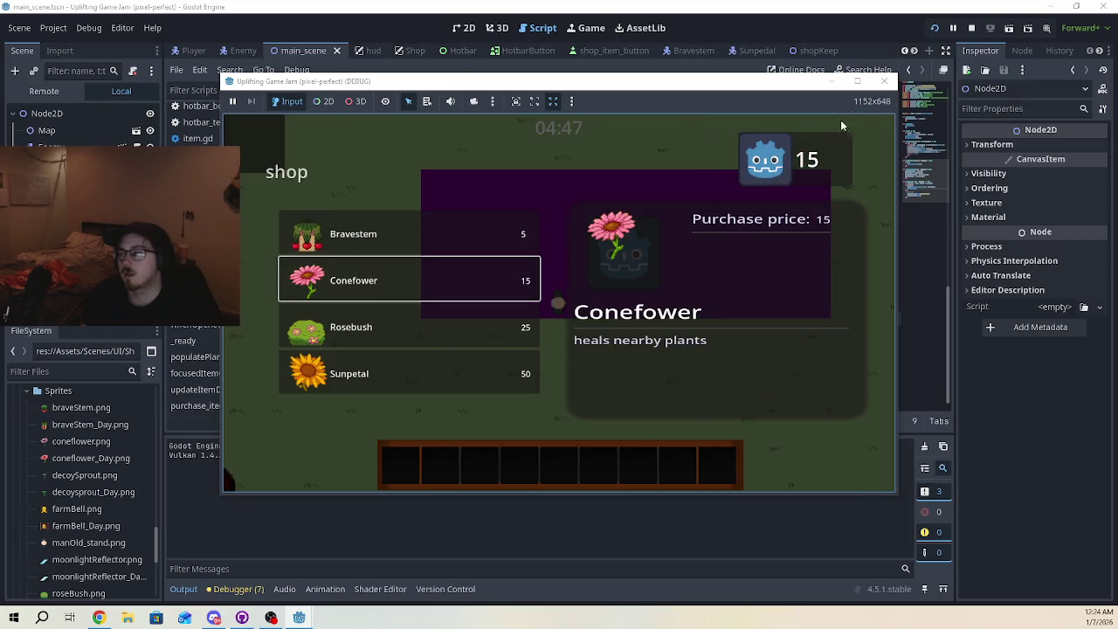
{"action": "left_click", "coordinate": [863, 103]}
{"action": "key", "text": "F8"}
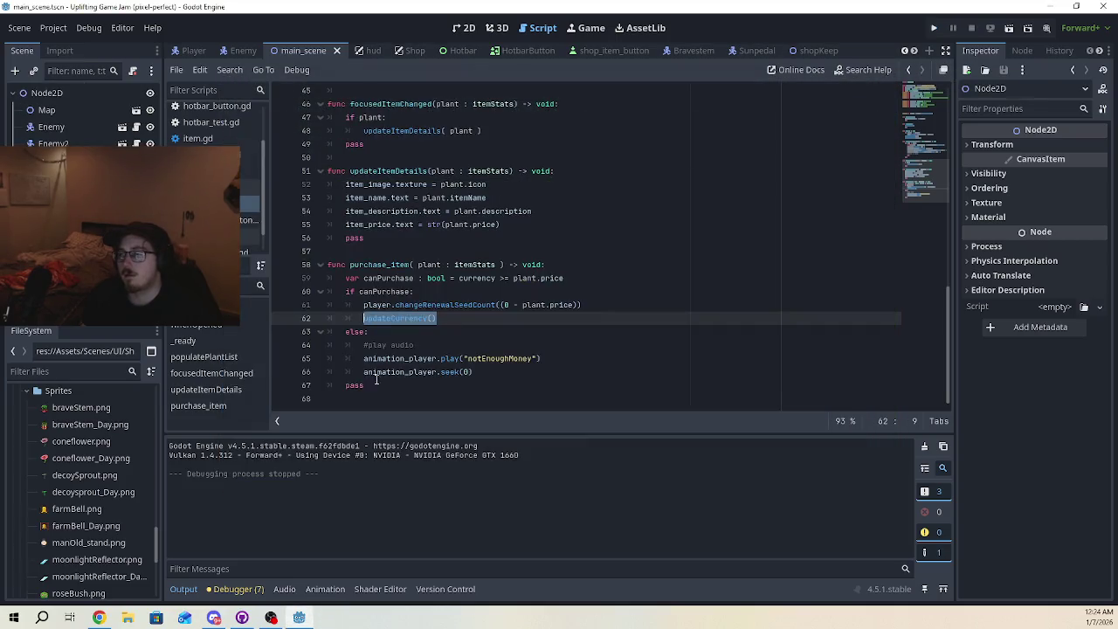
{"action": "left_click", "coordinate": [419, 331]}
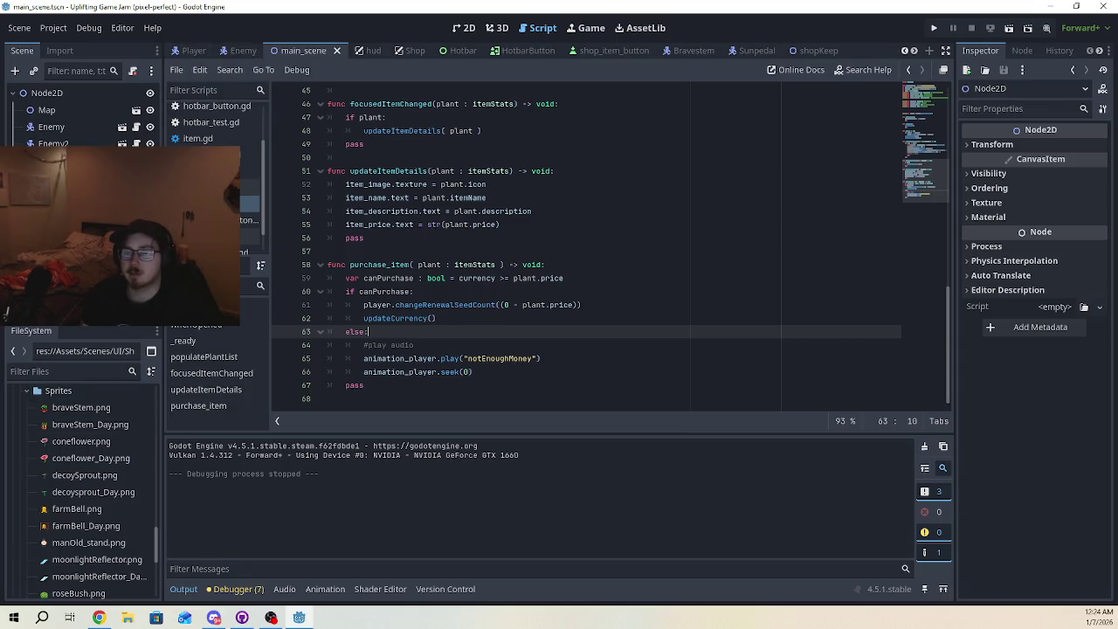
{"action": "scroll", "coordinate": [249, 223], "scroll_direction": "down", "scroll_amount": 1}
{"action": "scroll", "coordinate": [249, 183], "scroll_direction": "up", "scroll_amount": 1}
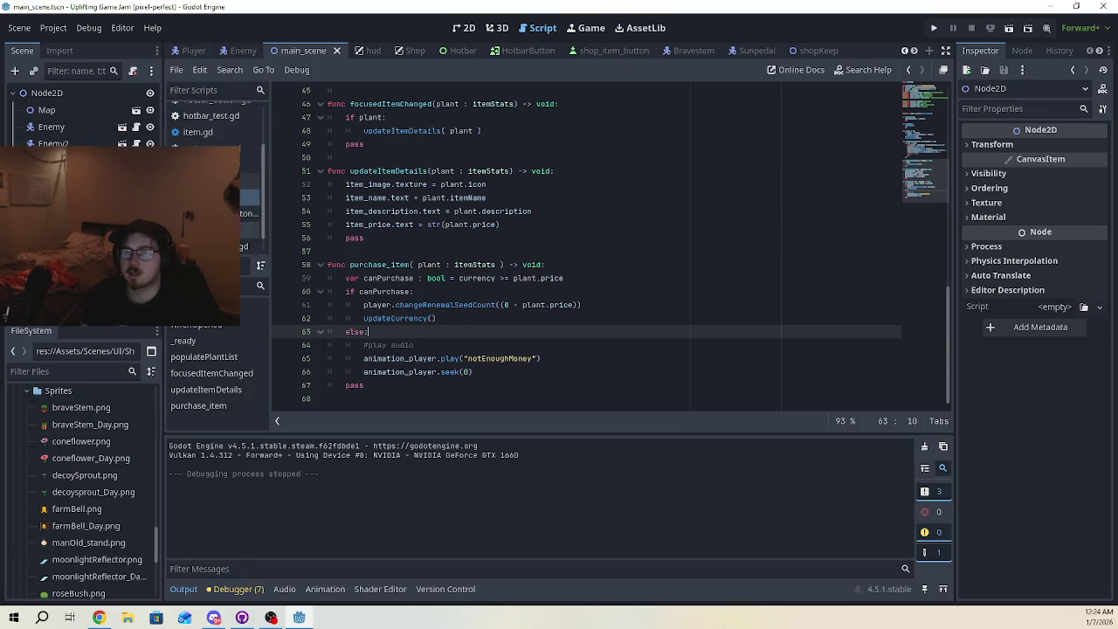
{"action": "left_click", "coordinate": [249, 180]}
{"action": "key", "text": "shift+Home"}
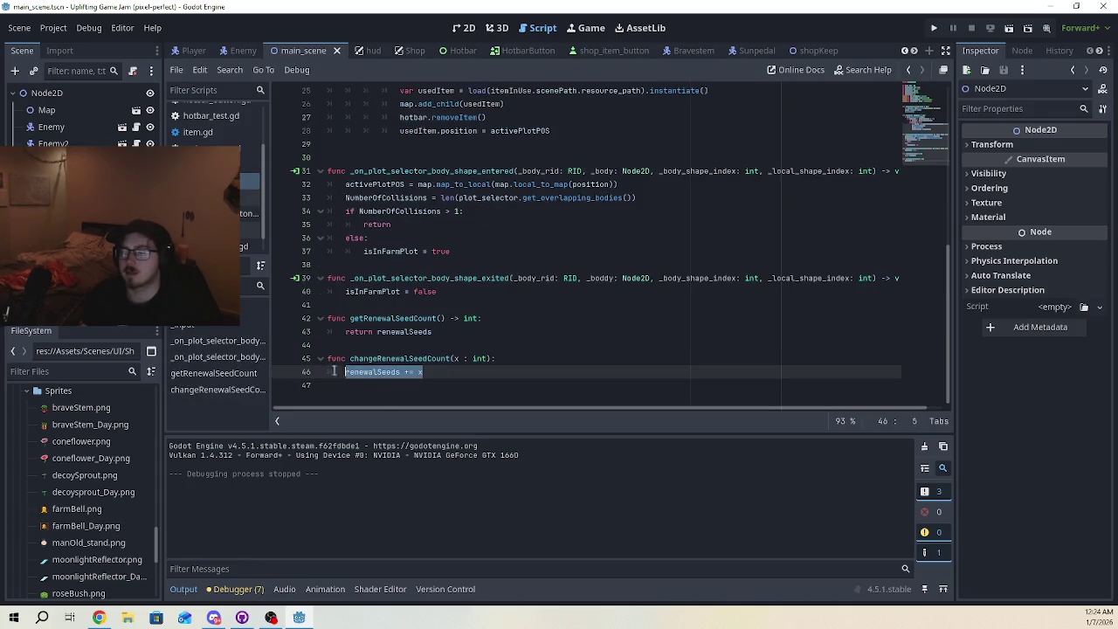
{"action": "scroll", "coordinate": [390, 248], "scroll_direction": "up", "scroll_amount": 8}
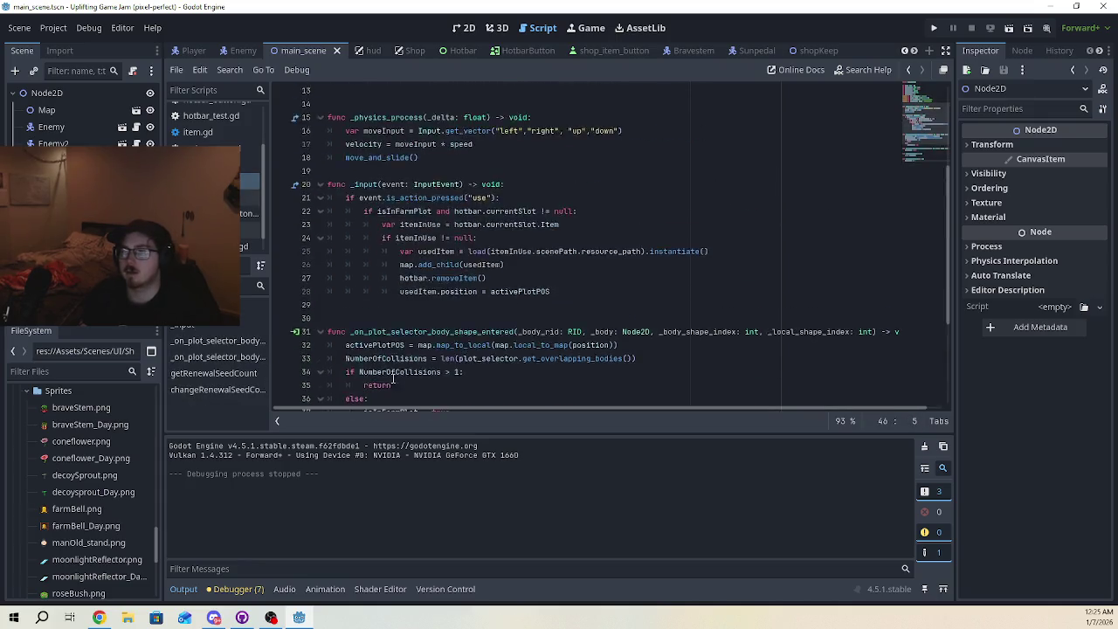
{"action": "double_click", "coordinate": [376, 184]}
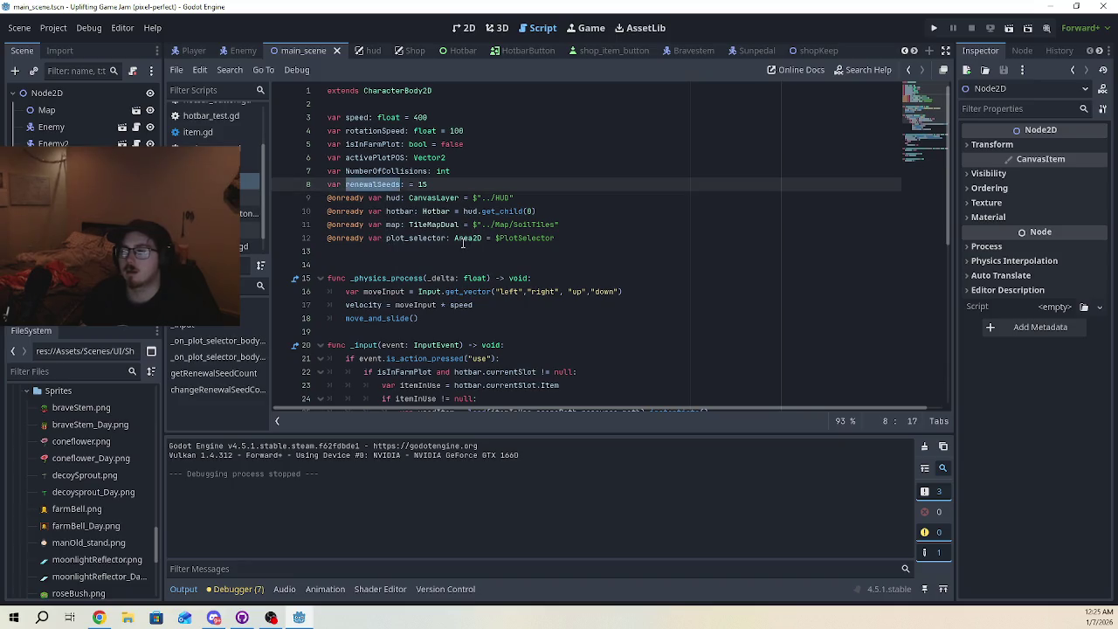
{"action": "scroll", "coordinate": [463, 240], "scroll_direction": "down", "scroll_amount": 3}
{"action": "scroll", "coordinate": [419, 279], "scroll_direction": "up", "scroll_amount": 4}
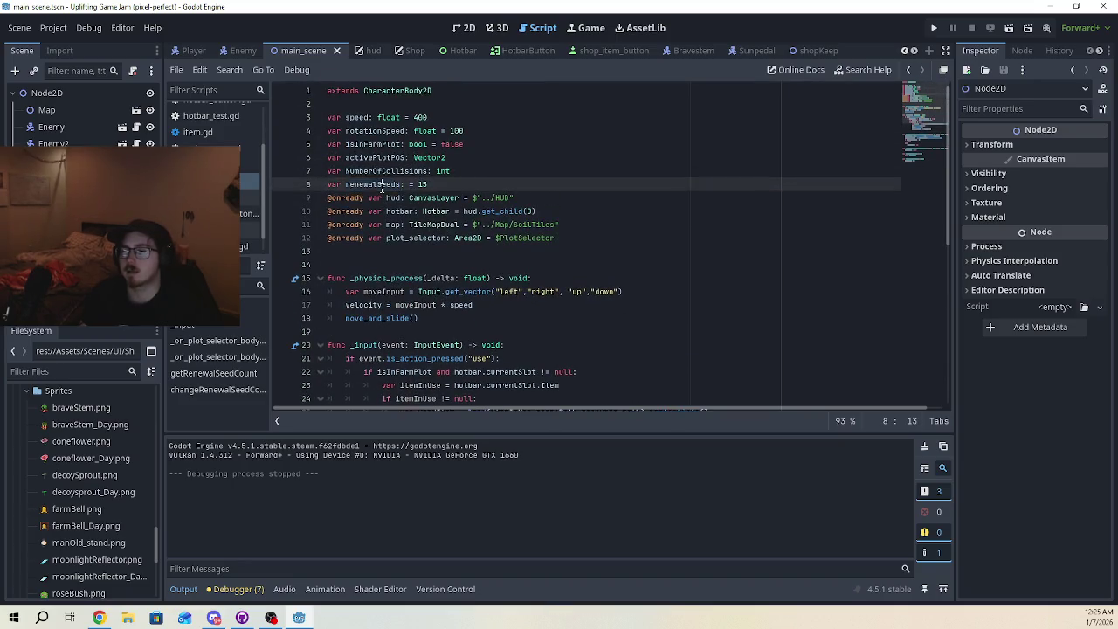
{"action": "scroll", "coordinate": [377, 325], "scroll_direction": "down", "scroll_amount": 1}
{"action": "scroll", "coordinate": [377, 325], "scroll_direction": "down", "scroll_amount": 7}
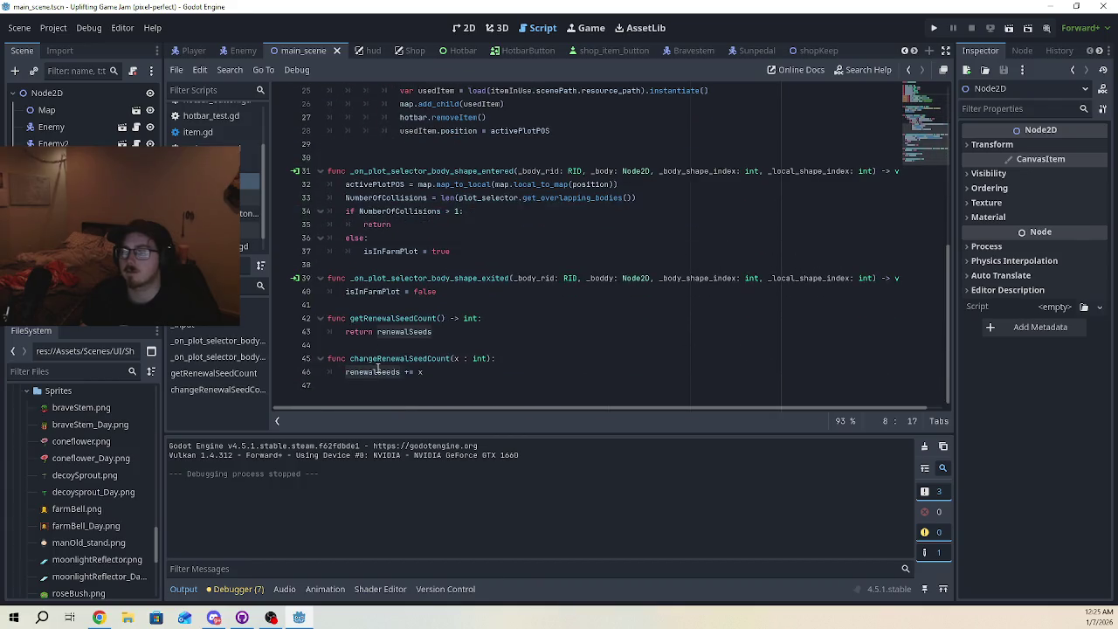
{"action": "double_click", "coordinate": [378, 371]}
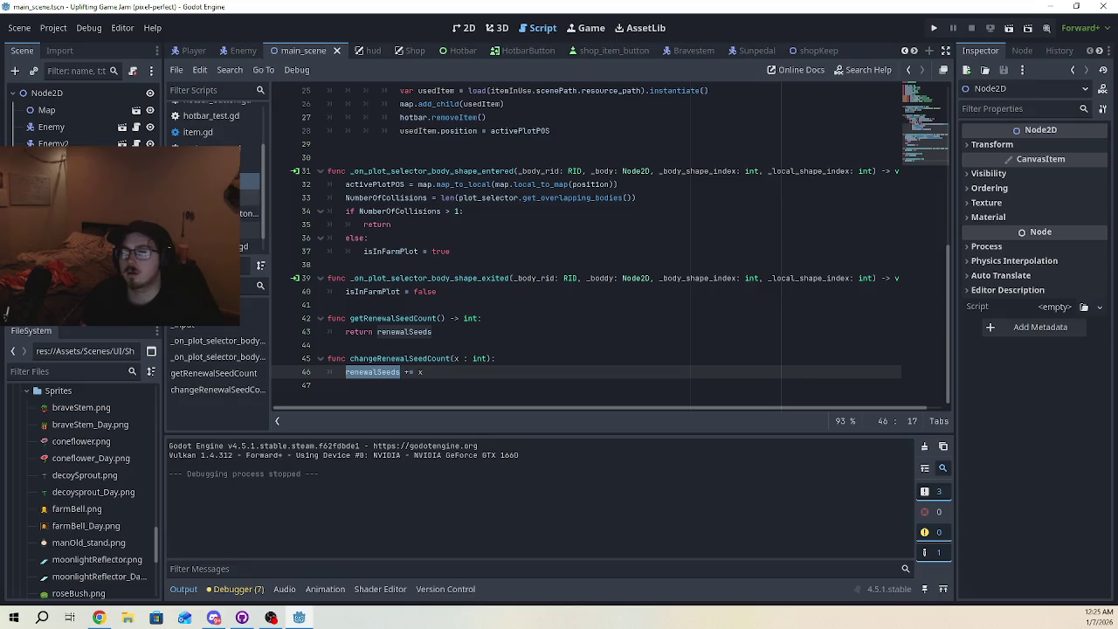
{"action": "key", "text": "alt+Left"}
{"action": "left_click", "coordinate": [445, 318]}
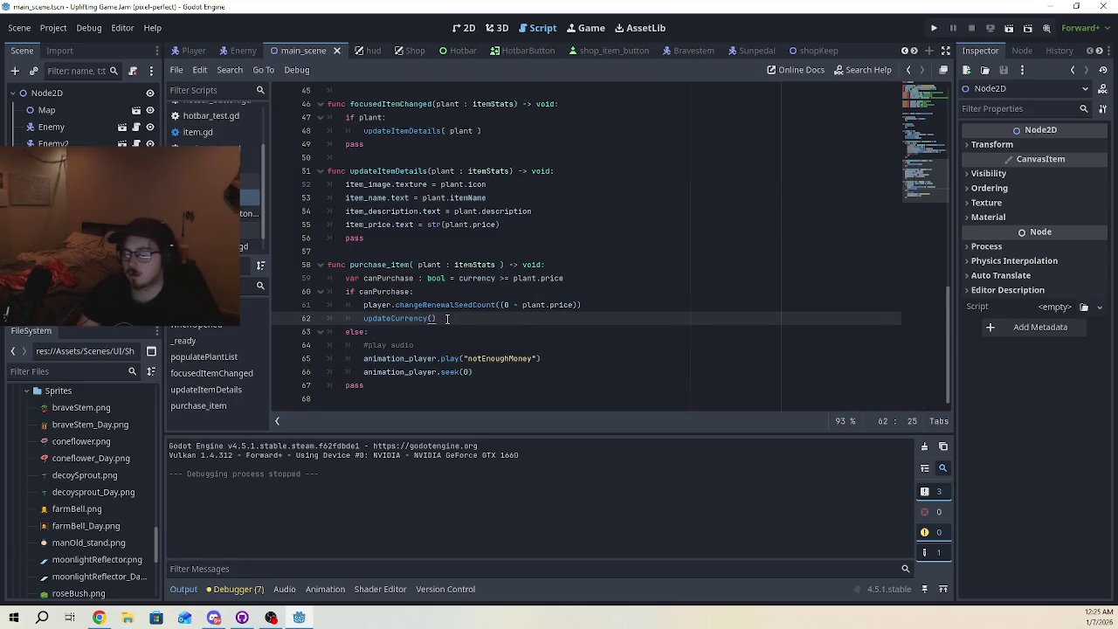
Add print(currency) after the updateCurrency() call and run the project
{"action": "key", "text": "Return"}
{"action": "type", "text": "print("}
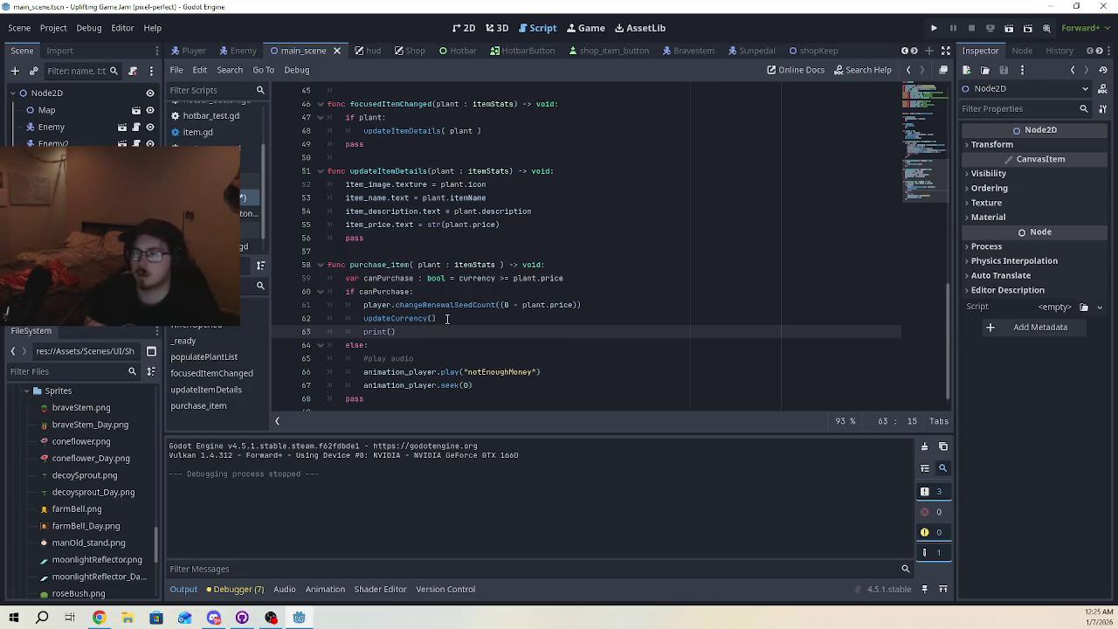
{"action": "type", "text": "currency"}
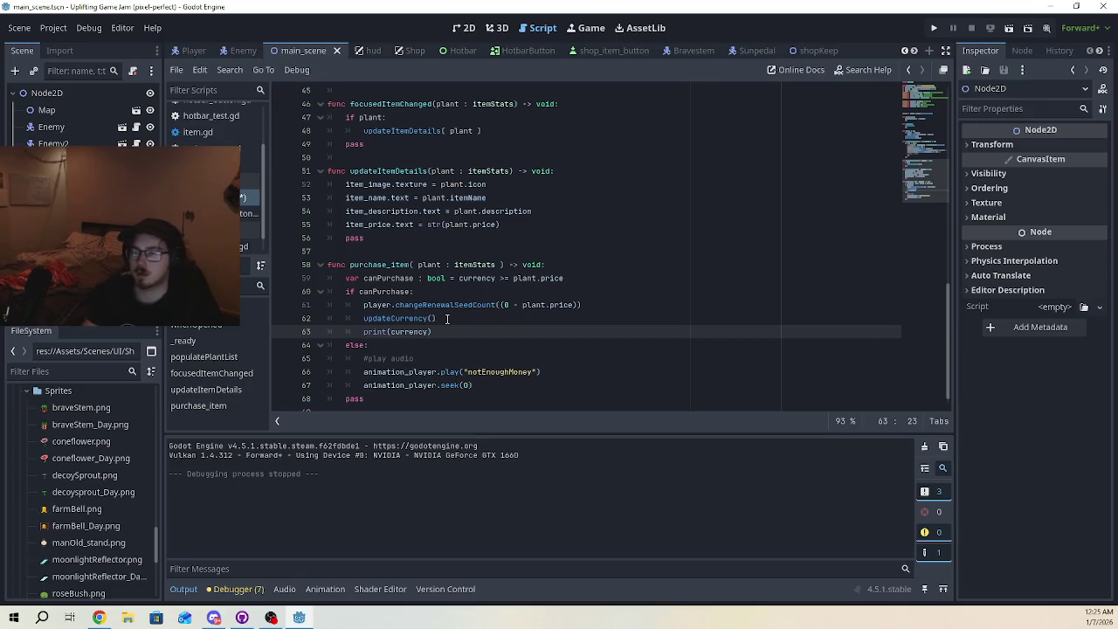
{"action": "left_click", "coordinate": [934, 31]}
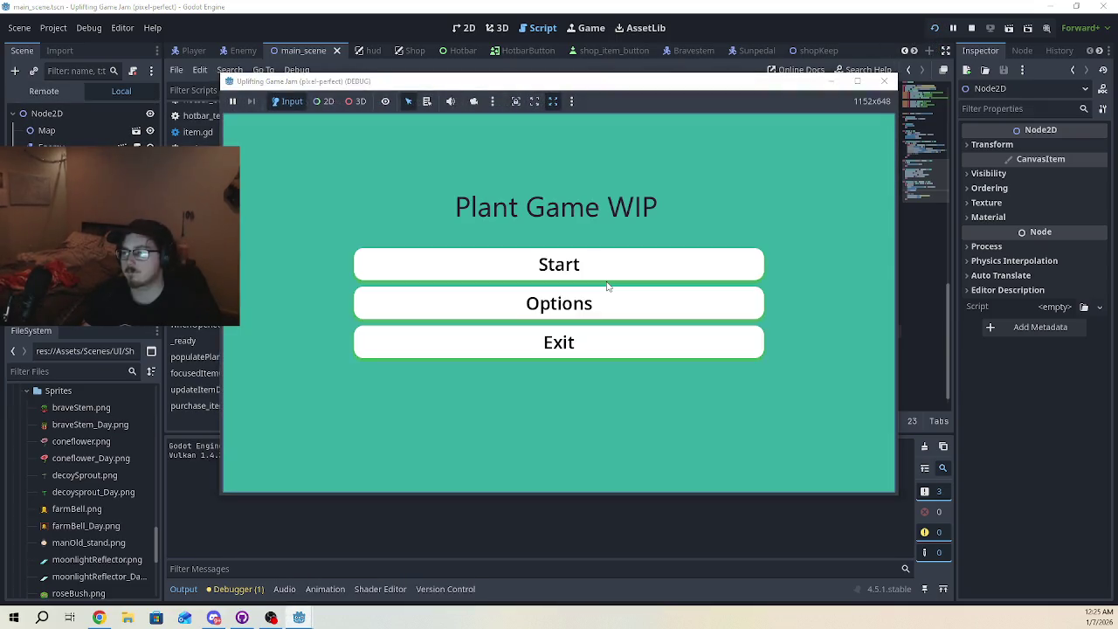
Start the game and walk to the shop while the output keeps printing 15, then stop it
{"action": "left_click", "coordinate": [599, 266]}
{"action": "key", "text": "d"}
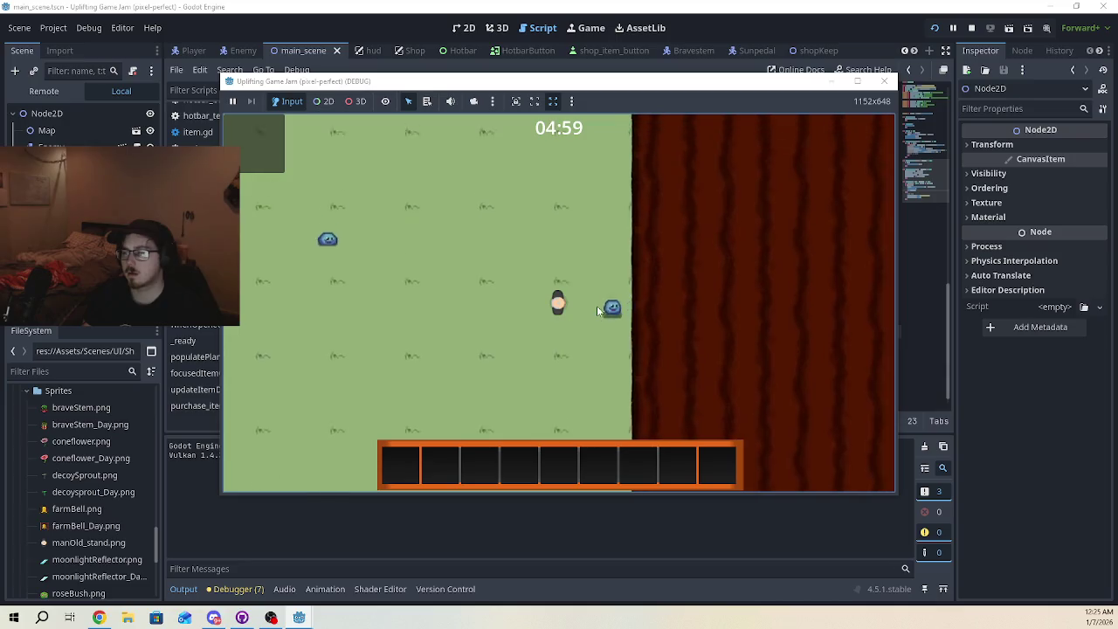
{"action": "key", "text": "w"}
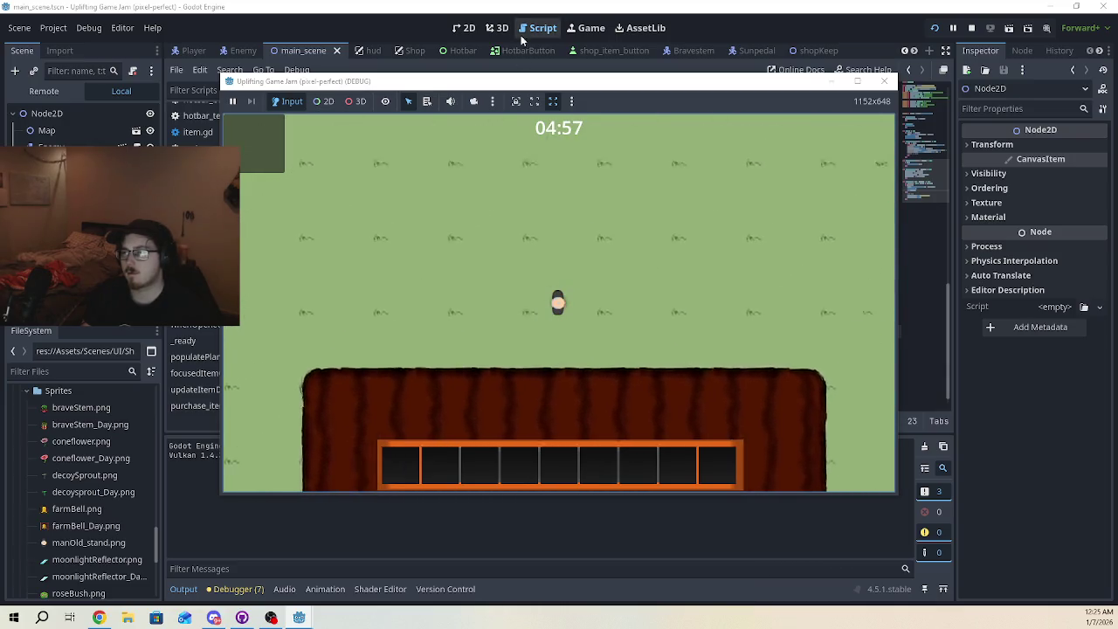
{"action": "left_click_drag", "start_coordinate": [540, 86], "coordinate": [543, 54]}
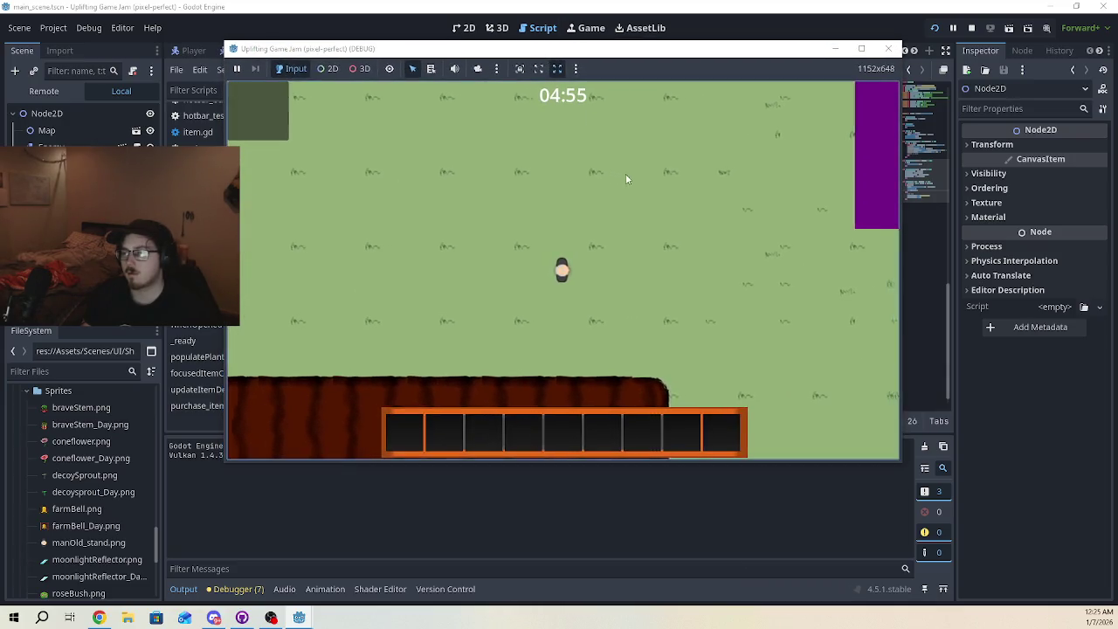
{"action": "key", "text": "w"}
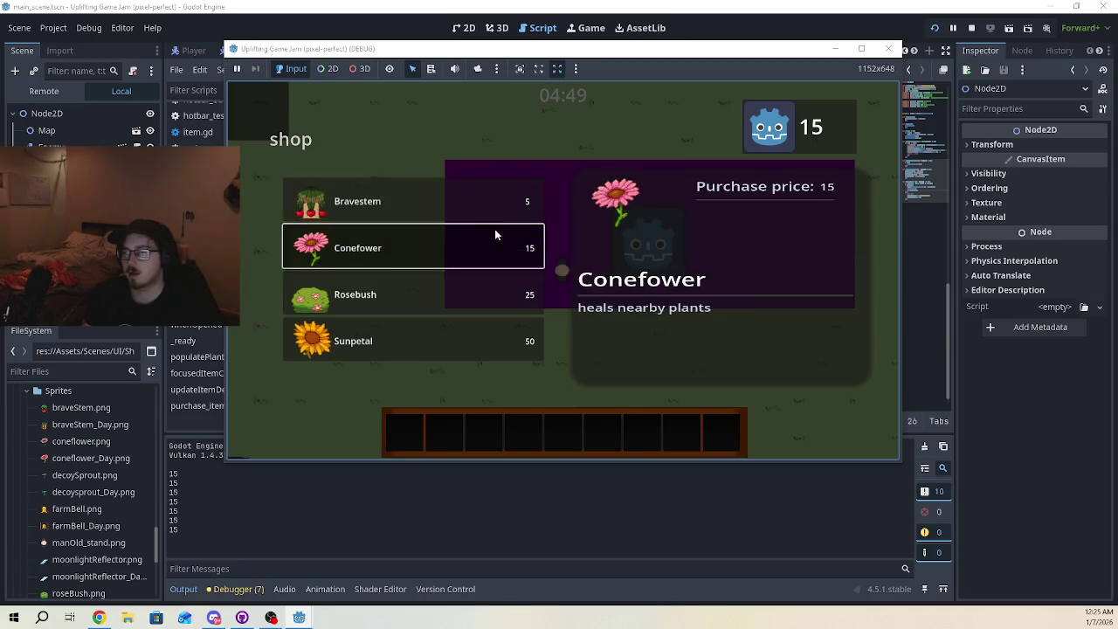
{"action": "left_click", "coordinate": [890, 50]}
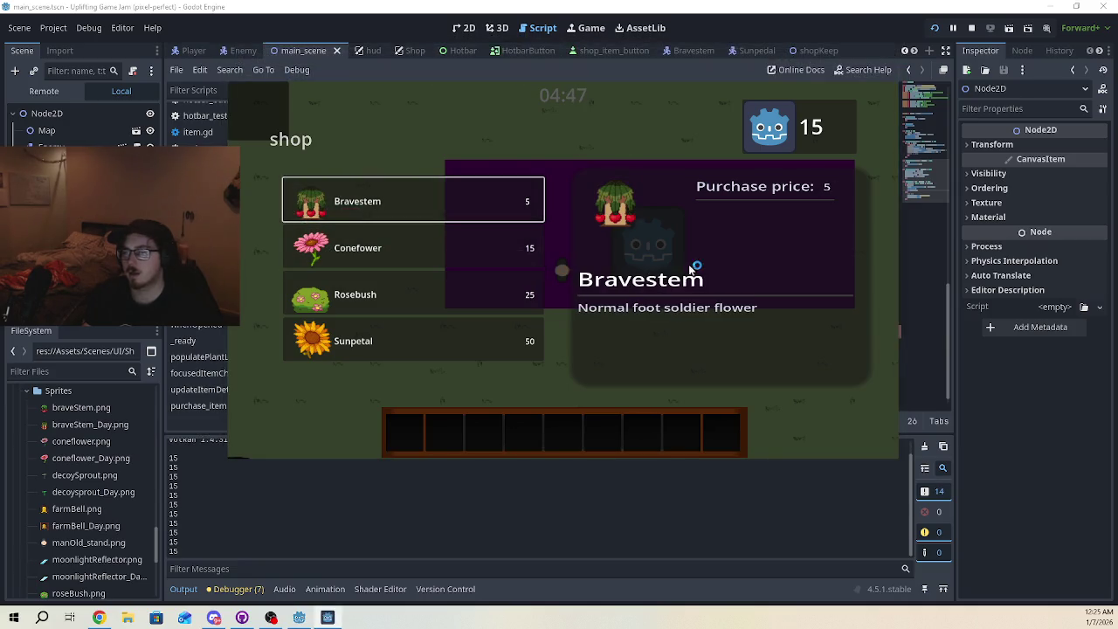
{"action": "scroll", "coordinate": [471, 289], "scroll_direction": "up", "scroll_amount": 10}
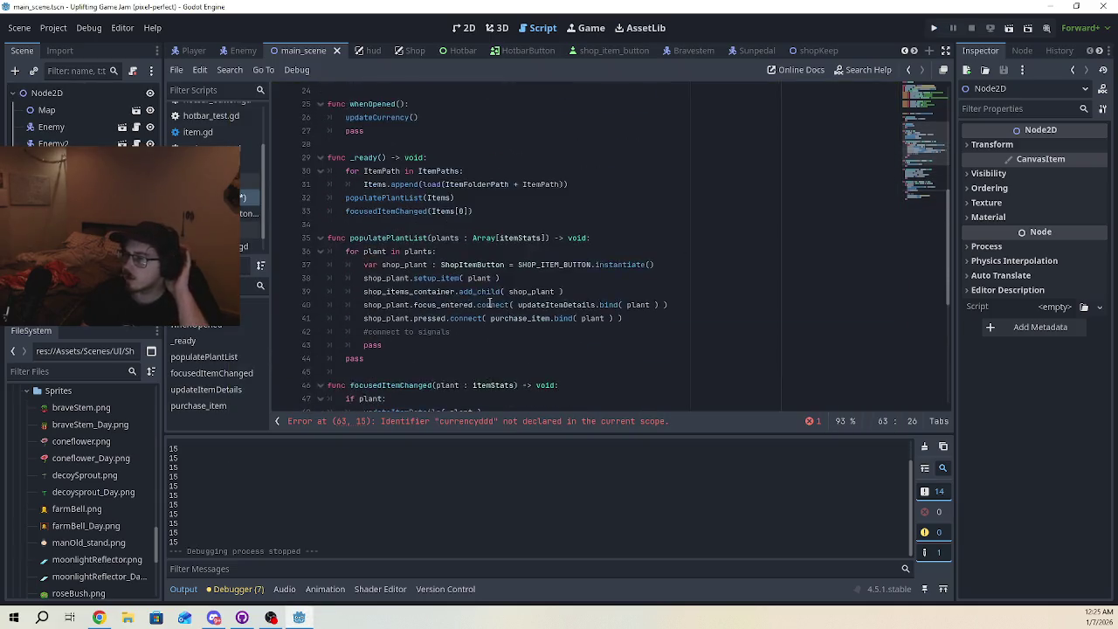
{"action": "scroll", "coordinate": [457, 278], "scroll_direction": "up", "scroll_amount": 1}
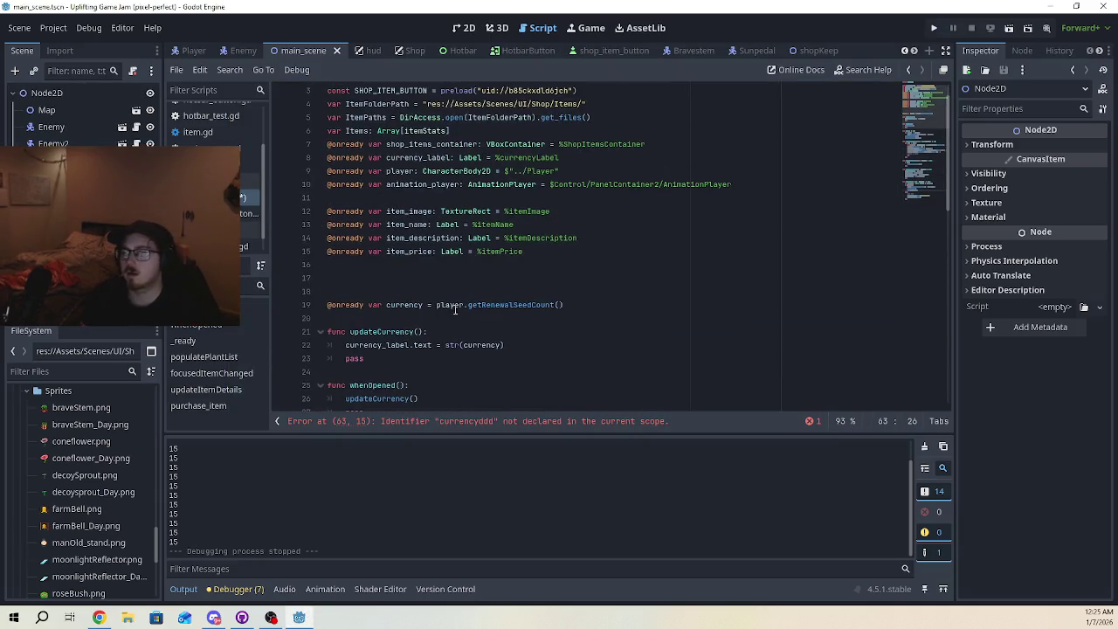
{"action": "scroll", "coordinate": [460, 318], "scroll_direction": "up", "scroll_amount": 1}
{"action": "scroll", "coordinate": [454, 317], "scroll_direction": "down", "scroll_amount": 2}
{"action": "left_click", "coordinate": [454, 317]}
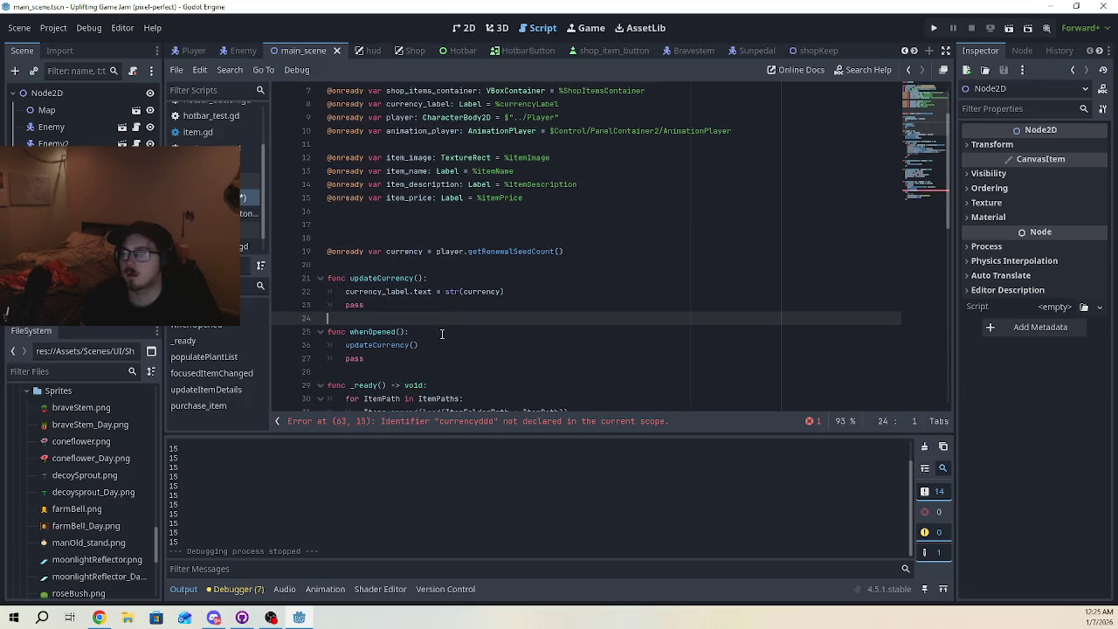
{"action": "scroll", "coordinate": [441, 322], "scroll_direction": "up", "scroll_amount": 2}
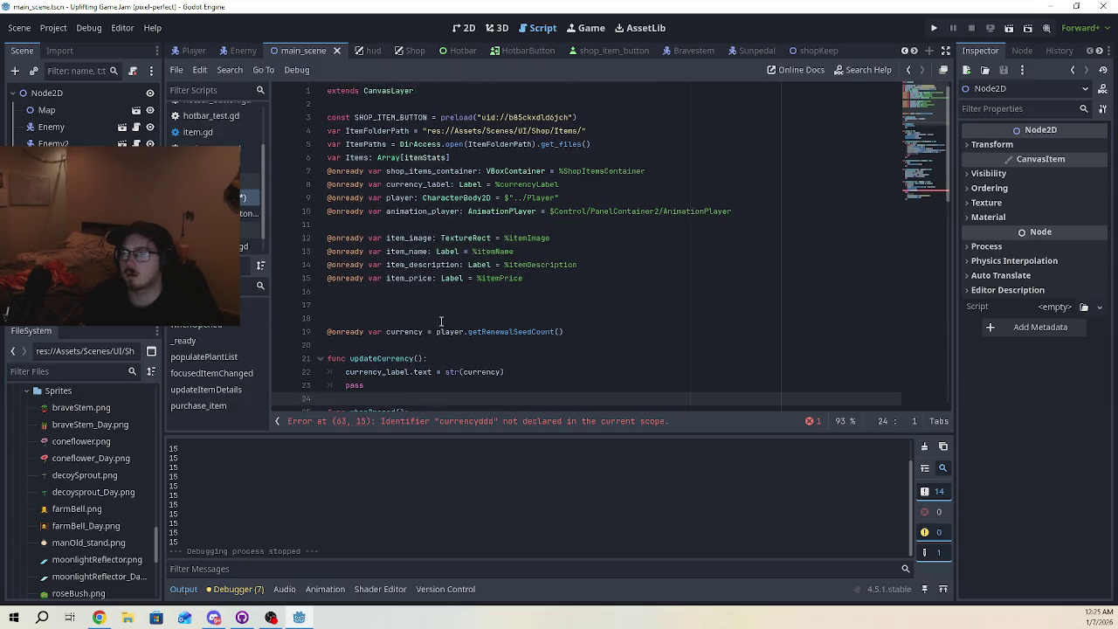
{"action": "left_click", "coordinate": [409, 184]}
{"action": "scroll", "coordinate": [420, 285], "scroll_direction": "down", "scroll_amount": 1}
{"action": "left_click", "coordinate": [420, 290]}
{"action": "left_click", "coordinate": [437, 291]}
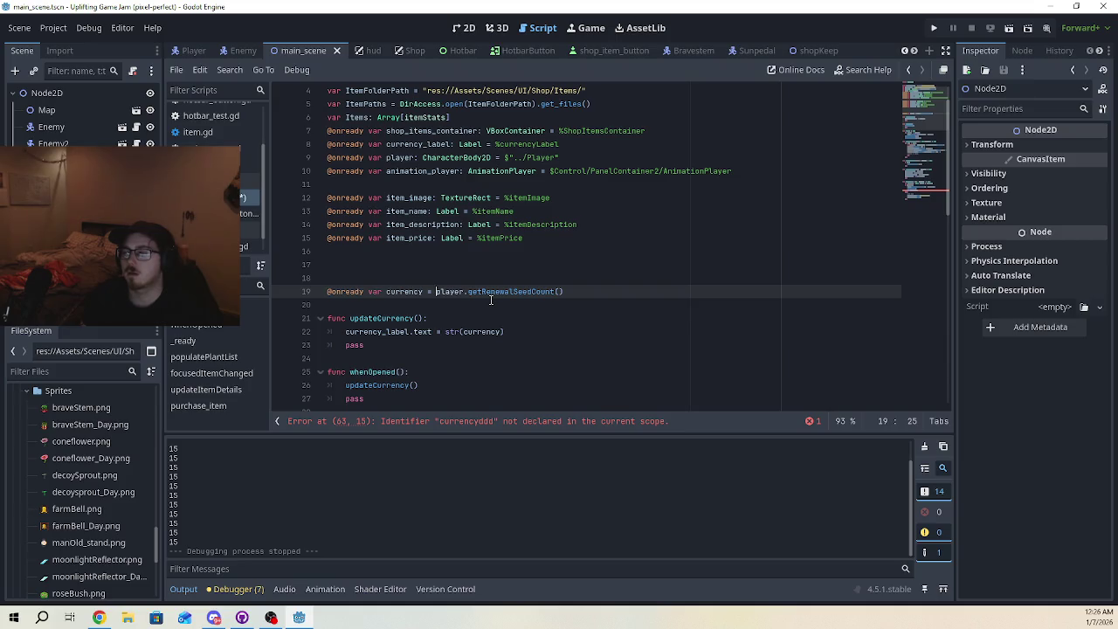
{"action": "scroll", "coordinate": [489, 302], "scroll_direction": "down", "scroll_amount": 14}
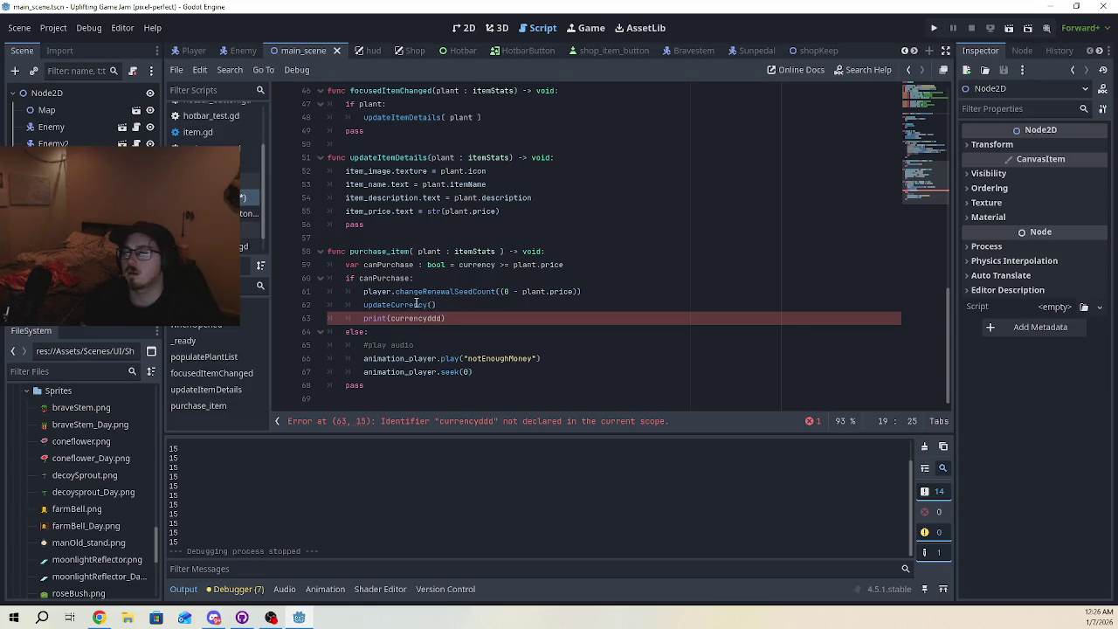
Find updateCurrency and examine its currency label update line
{"action": "left_click", "coordinate": [431, 305]}
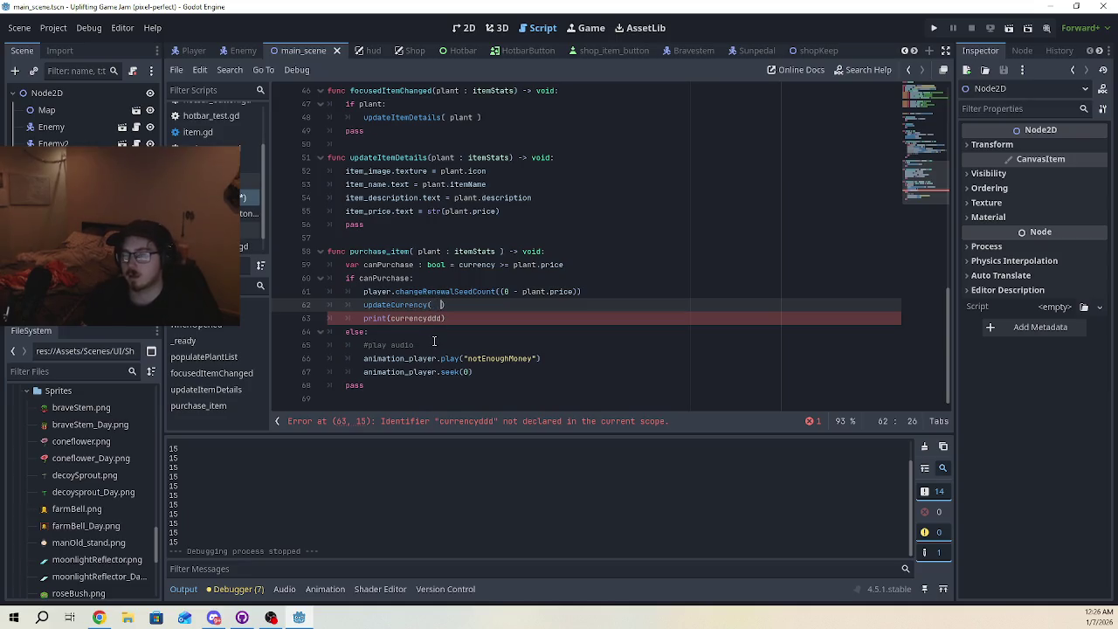
{"action": "scroll", "coordinate": [434, 341], "scroll_direction": "up", "scroll_amount": 7}
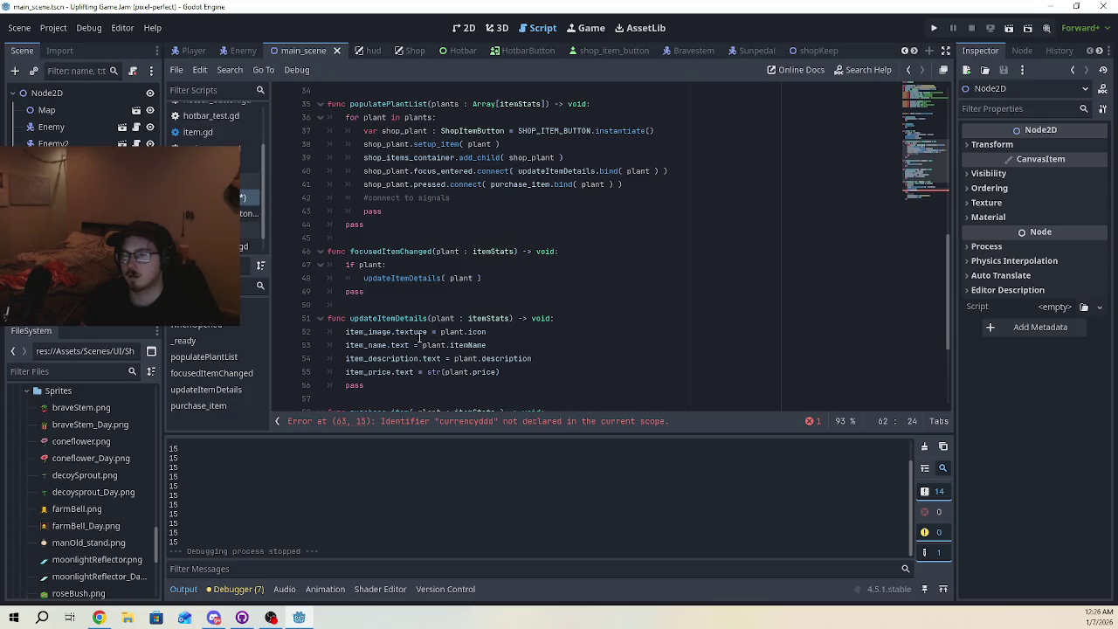
{"action": "scroll", "coordinate": [446, 349], "scroll_direction": "up", "scroll_amount": 5}
{"action": "scroll", "coordinate": [485, 384], "scroll_direction": "down", "scroll_amount": 12}
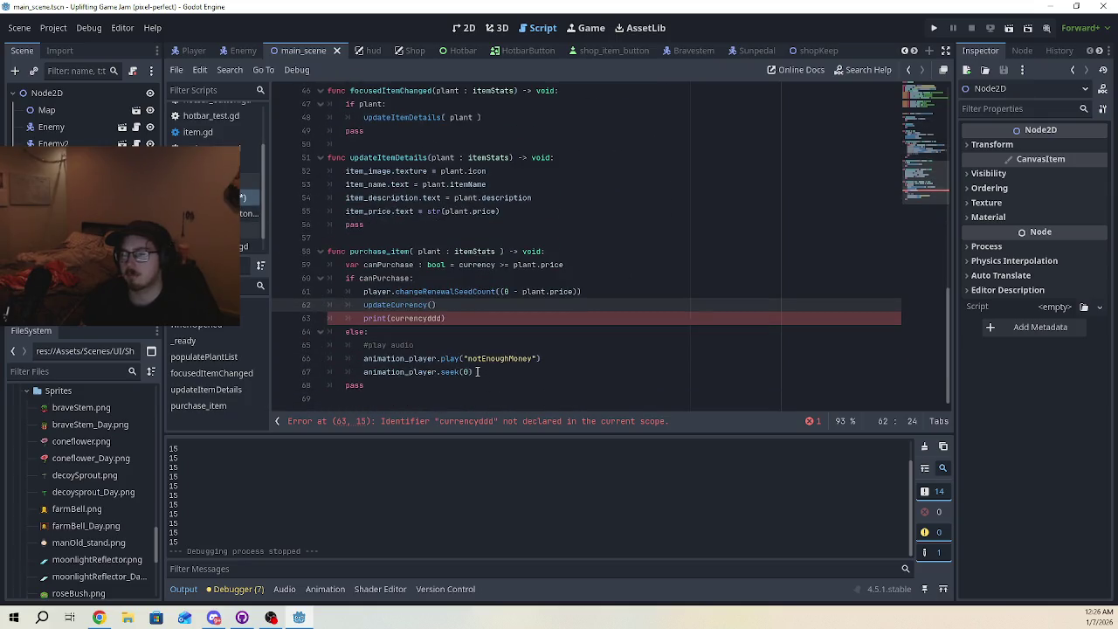
{"action": "scroll", "coordinate": [467, 326], "scroll_direction": "up", "scroll_amount": 10}
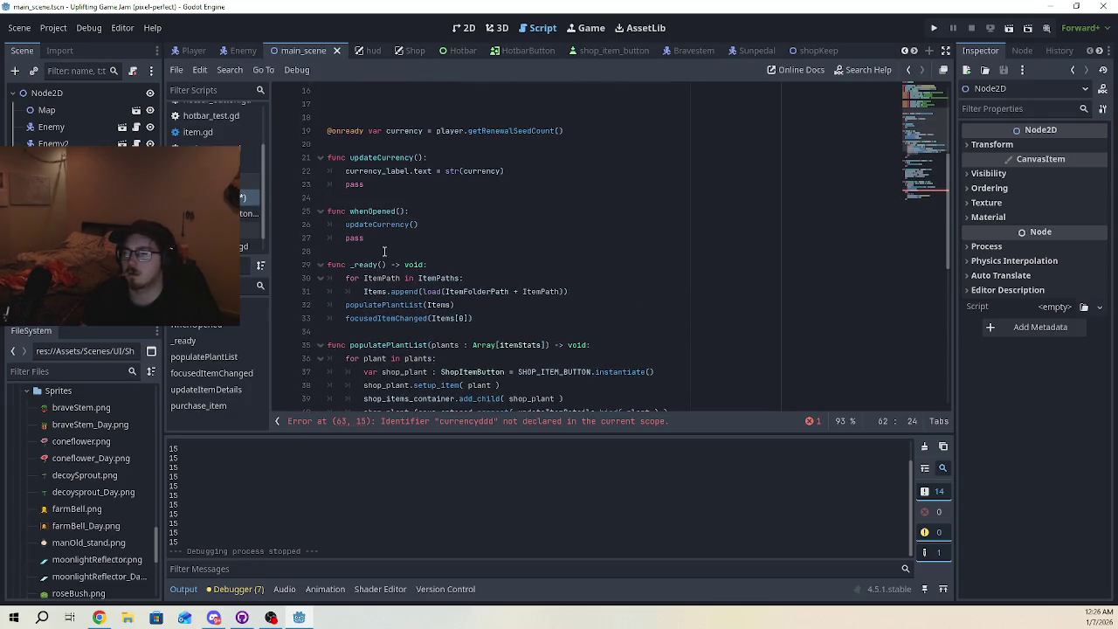
{"action": "scroll", "coordinate": [388, 238], "scroll_direction": "up", "scroll_amount": 2}
{"action": "left_click", "coordinate": [428, 264]}
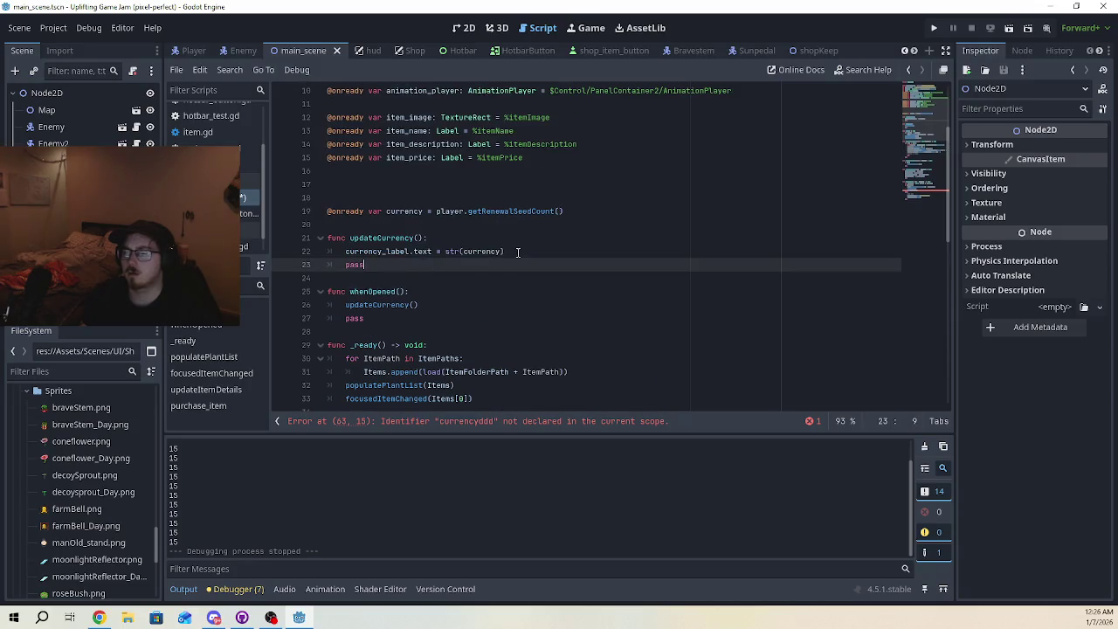
{"action": "left_click", "coordinate": [519, 251]}
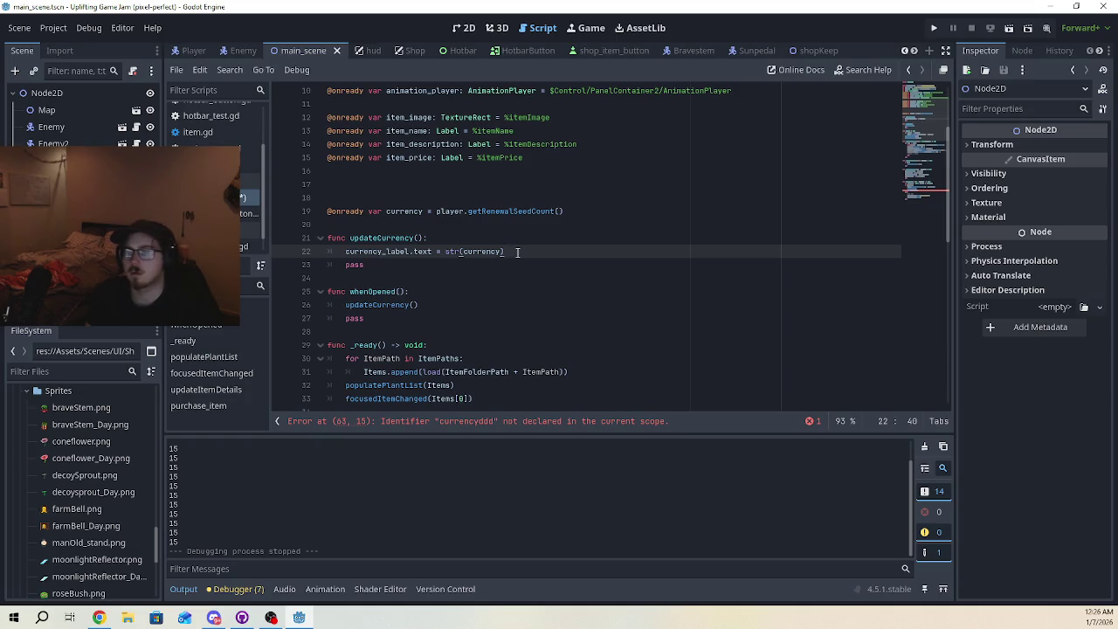
{"action": "mouse_move", "coordinate": [375, 265]}
{"action": "left_mouse_down"}
{"action": "mouse_move", "coordinate": [330, 237]}
{"action": "mouse_move", "coordinate": [505, 251]}
{"action": "left_mouse_up"}
{"action": "left_click", "coordinate": [409, 276]}
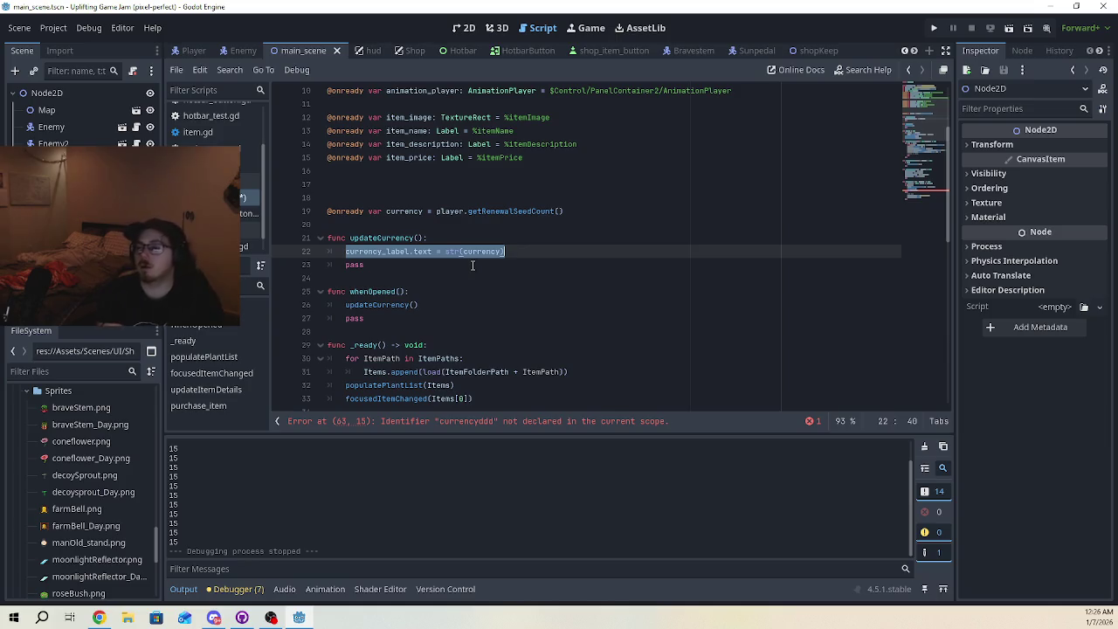
{"action": "left_click", "coordinate": [508, 252]}
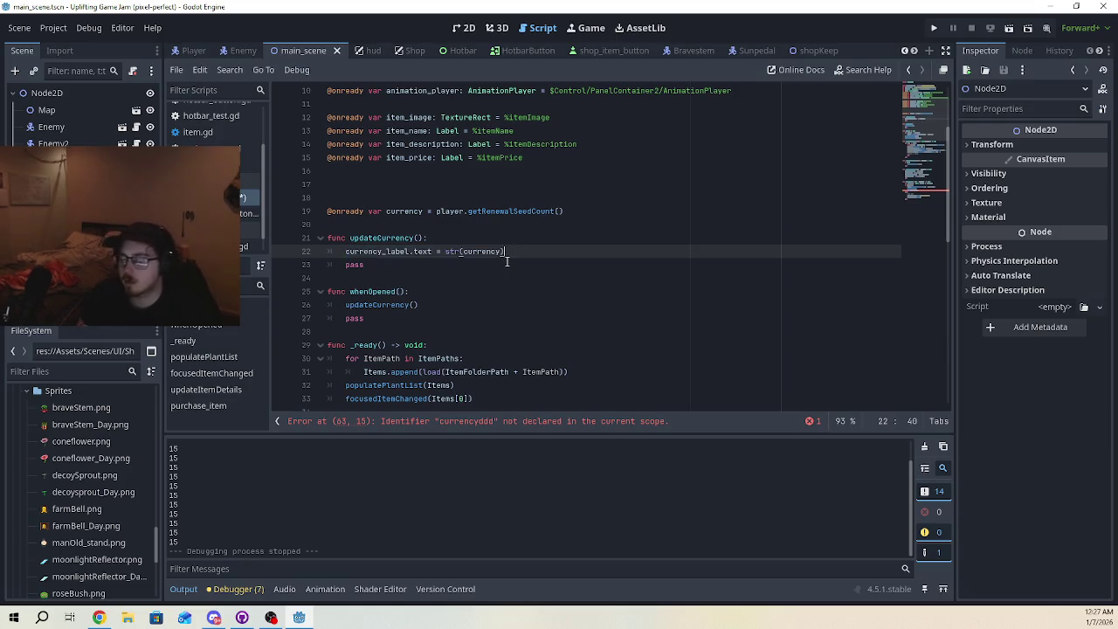
{"action": "key", "text": "Return"}
{"action": "type", "text": "c"}
{"action": "key", "text": "BackSpace"}
Insert 'currency = player.getRenewalSeedCount()' as updateCurrency's first line and remove its empty line
{"action": "left_click", "coordinate": [448, 240]}
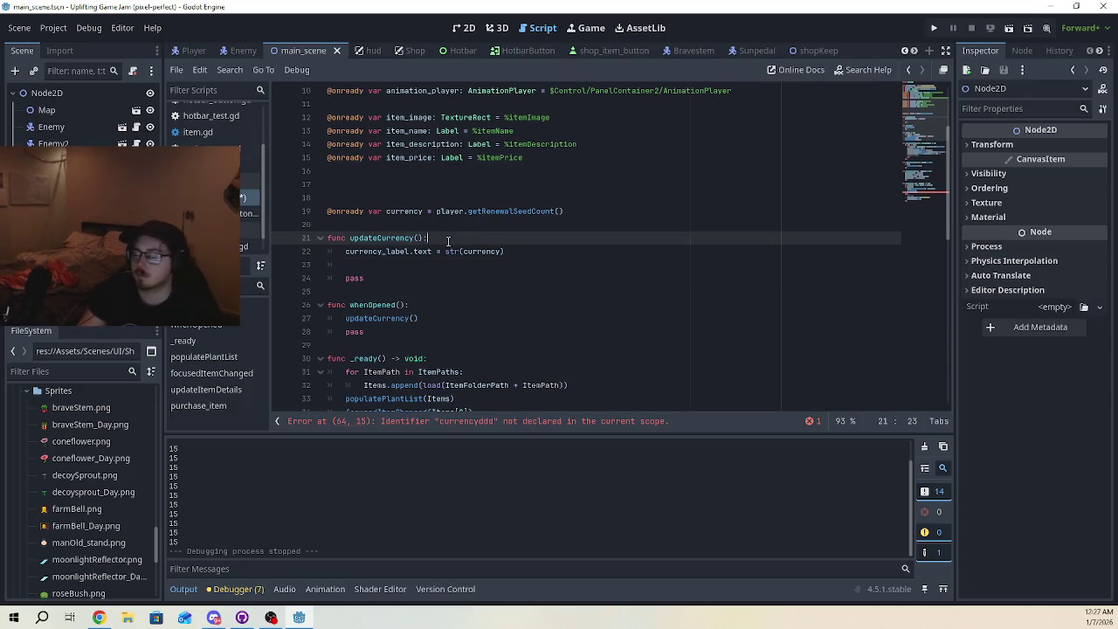
{"action": "key", "text": "Return"}
{"action": "type", "text": "currency = "}
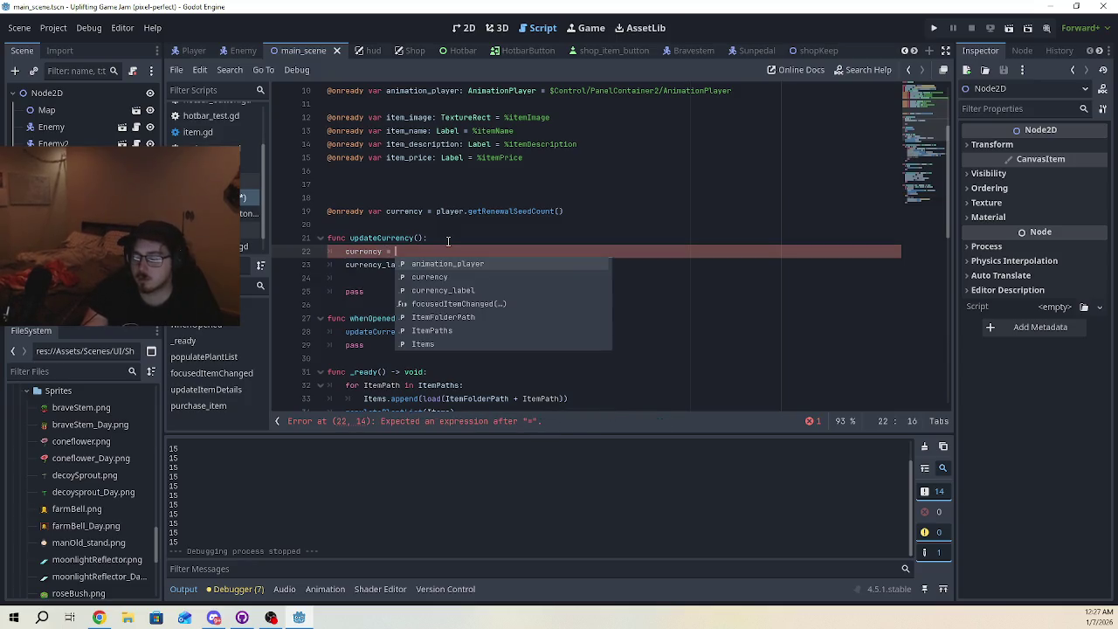
{"action": "type", "text": "get"}
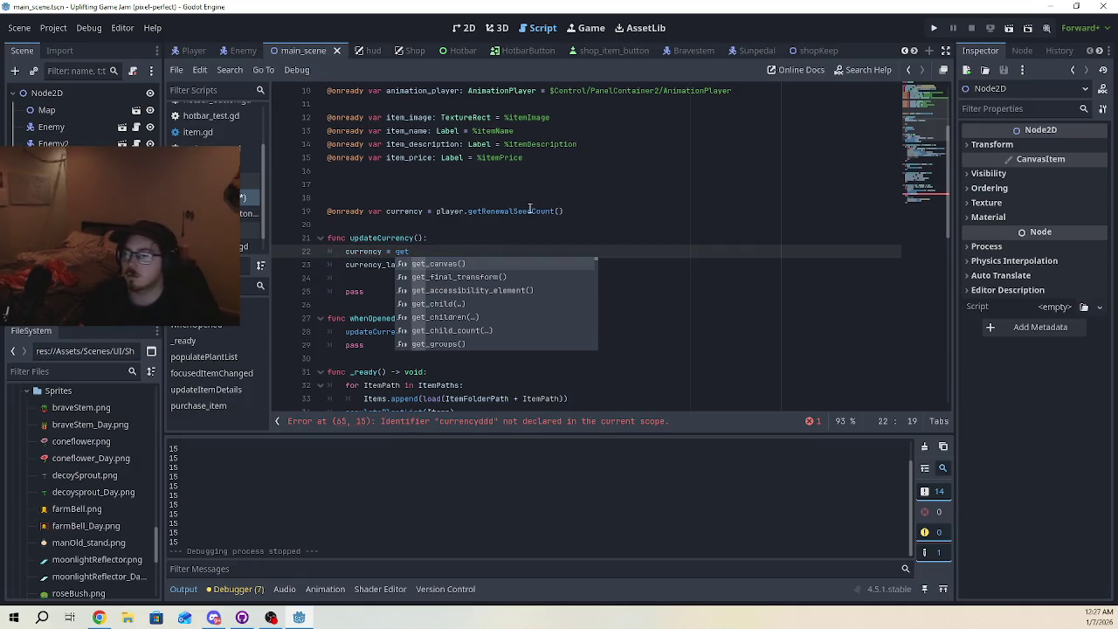
{"action": "left_click", "coordinate": [567, 212]}
{"action": "left_click", "coordinate": [503, 214], "text": "shift"}
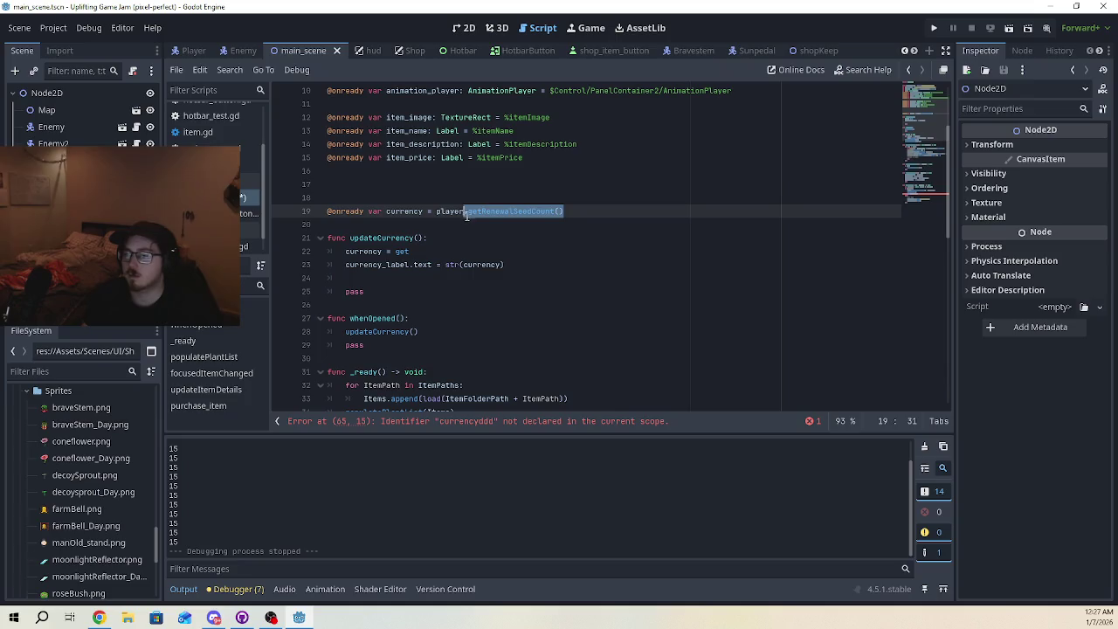
{"action": "left_click", "coordinate": [416, 252]}
{"action": "left_click", "coordinate": [403, 251]}
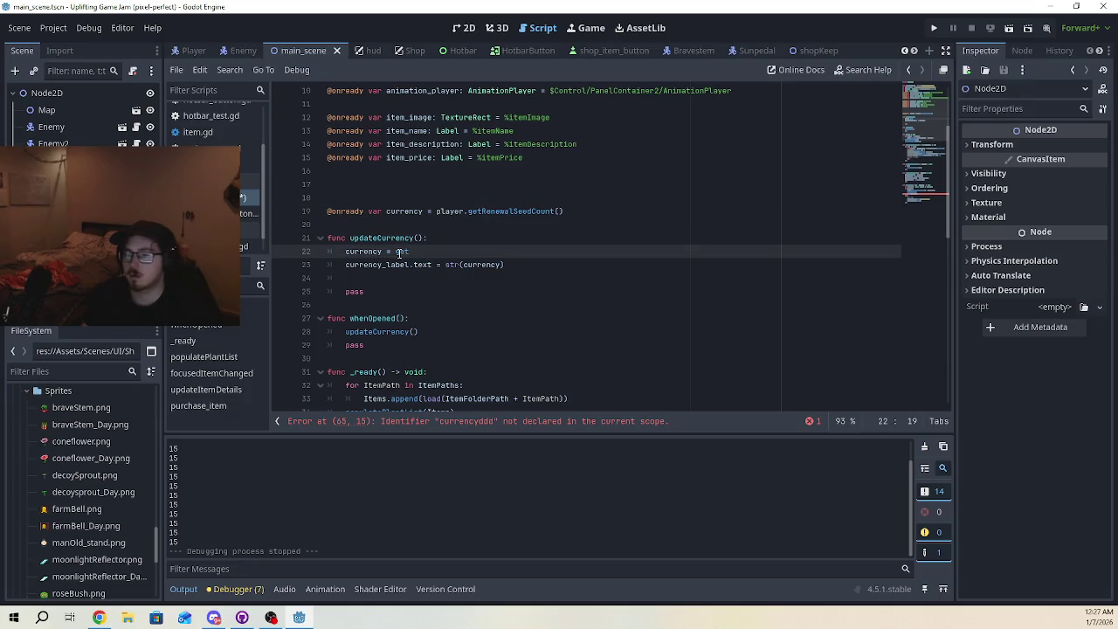
{"action": "key", "text": "BackSpace"}
{"action": "type", "text": "player.getRenewalSeedCount()"}
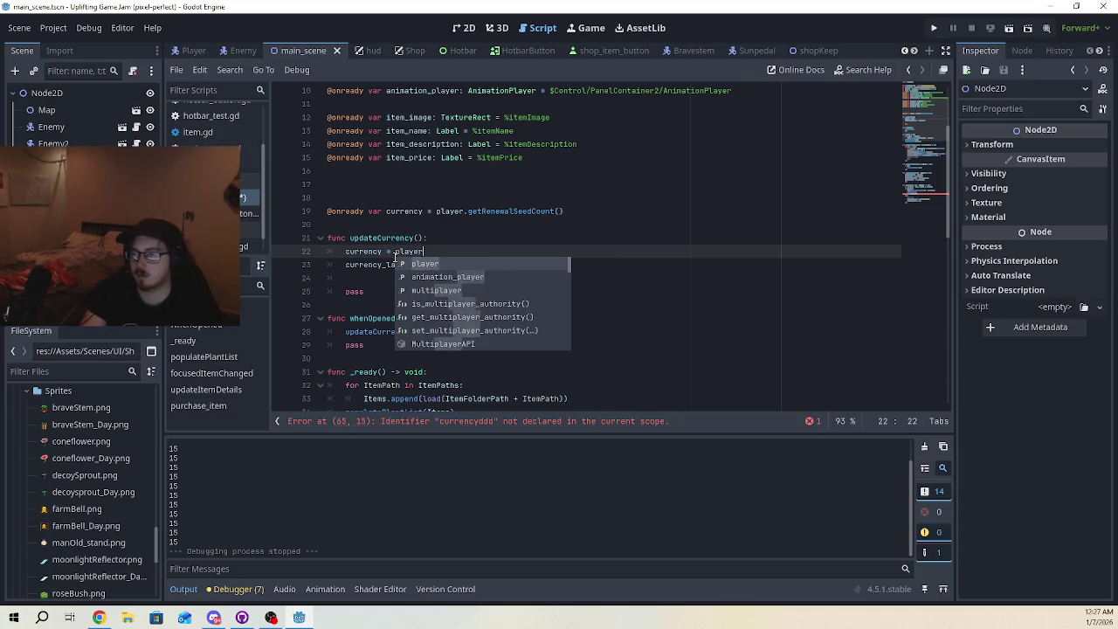
{"action": "left_click", "coordinate": [456, 200]}
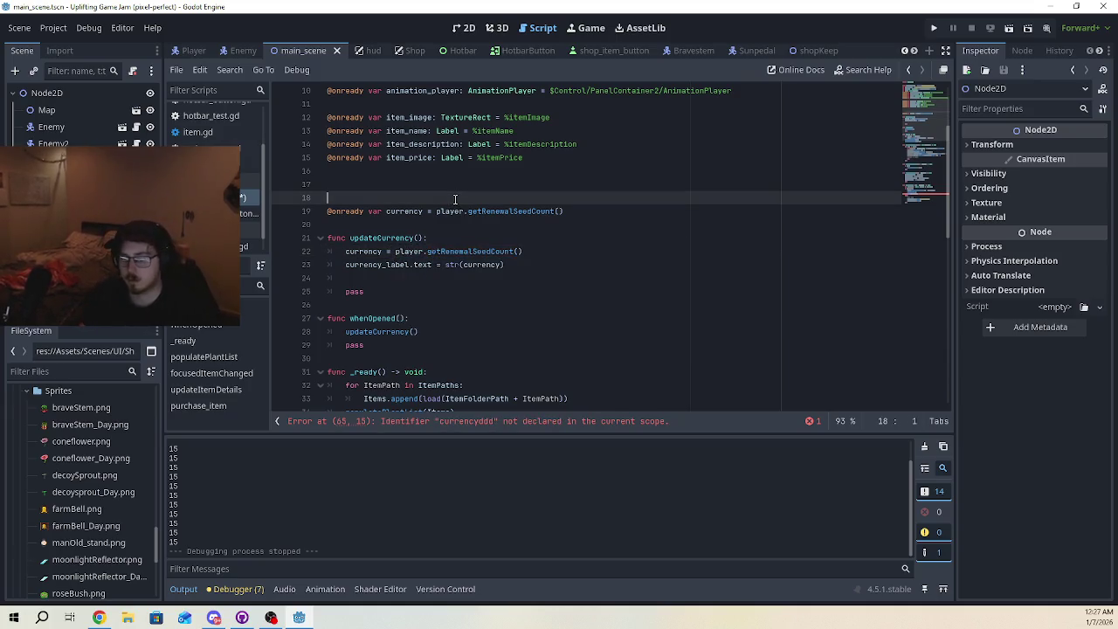
{"action": "left_click", "coordinate": [399, 283]}
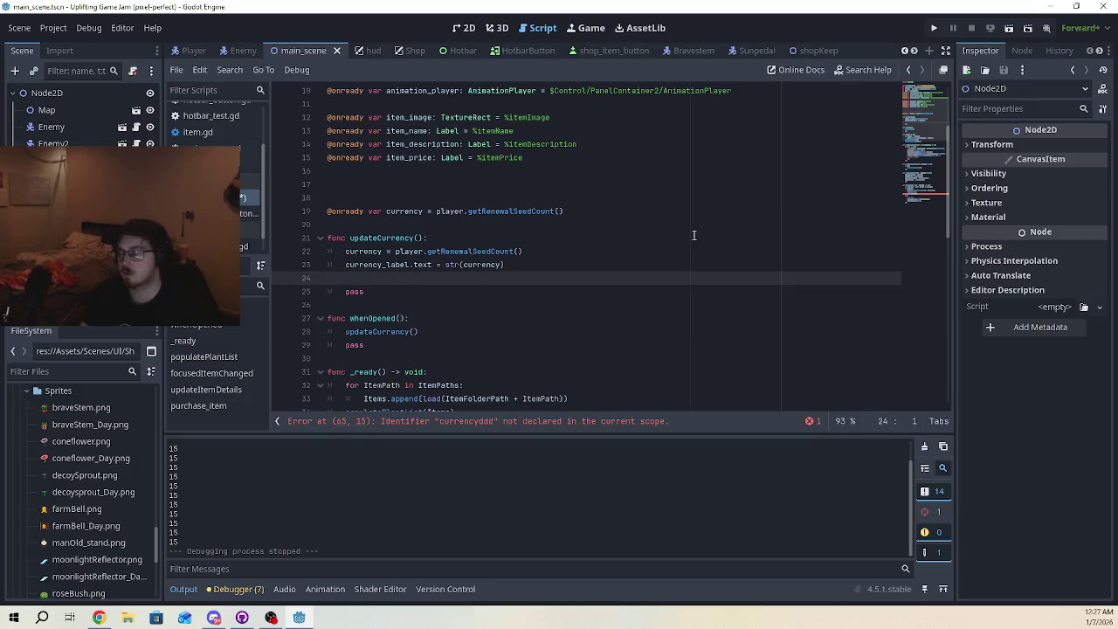
{"action": "key", "text": "BackSpace"}
{"action": "key", "text": "BackSpace"}
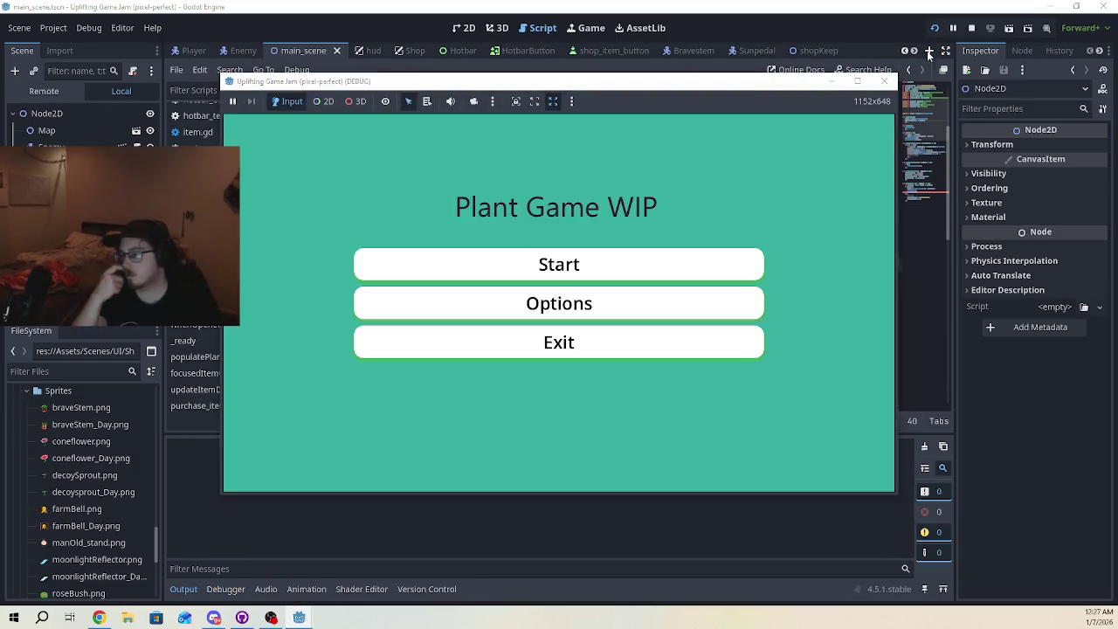
Stop the game, delete the stray 'm' on line 23, and save, dismissing the save errors
{"action": "left_click", "coordinate": [611, 260]}
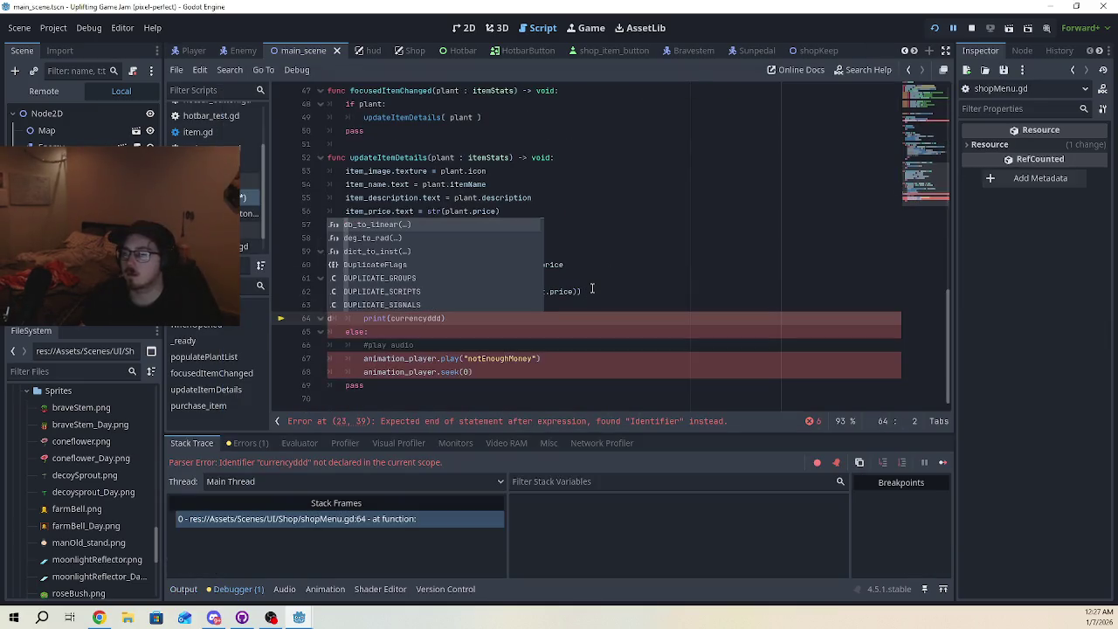
{"action": "left_click", "coordinate": [445, 422]}
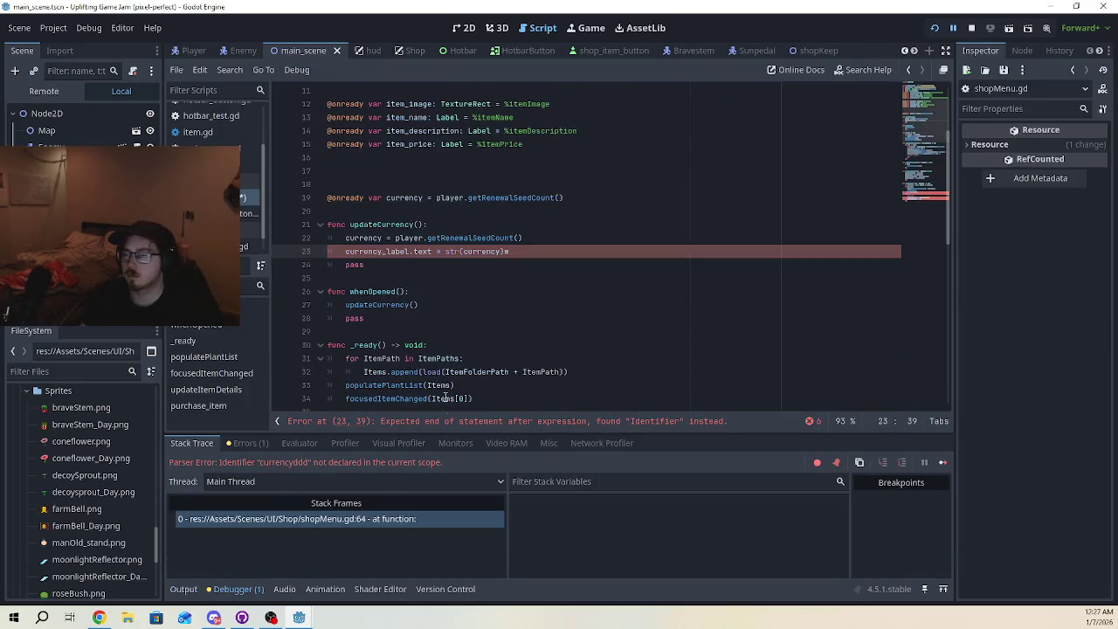
{"action": "left_click", "coordinate": [515, 252]}
{"action": "key", "text": "BackSpace"}
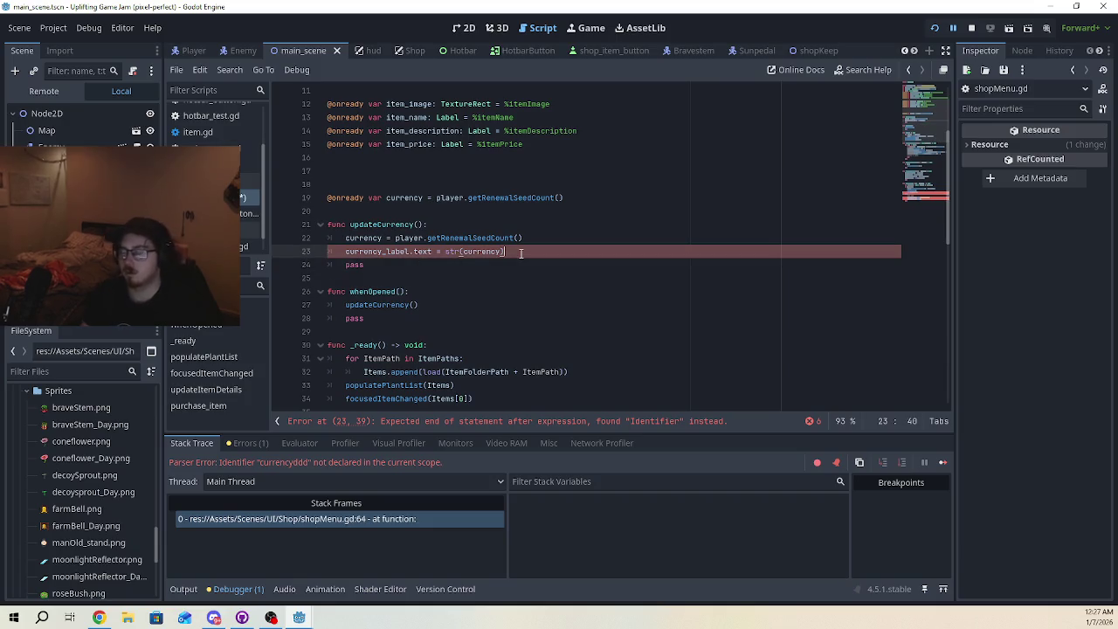
{"action": "key", "text": "ctrl+s"}
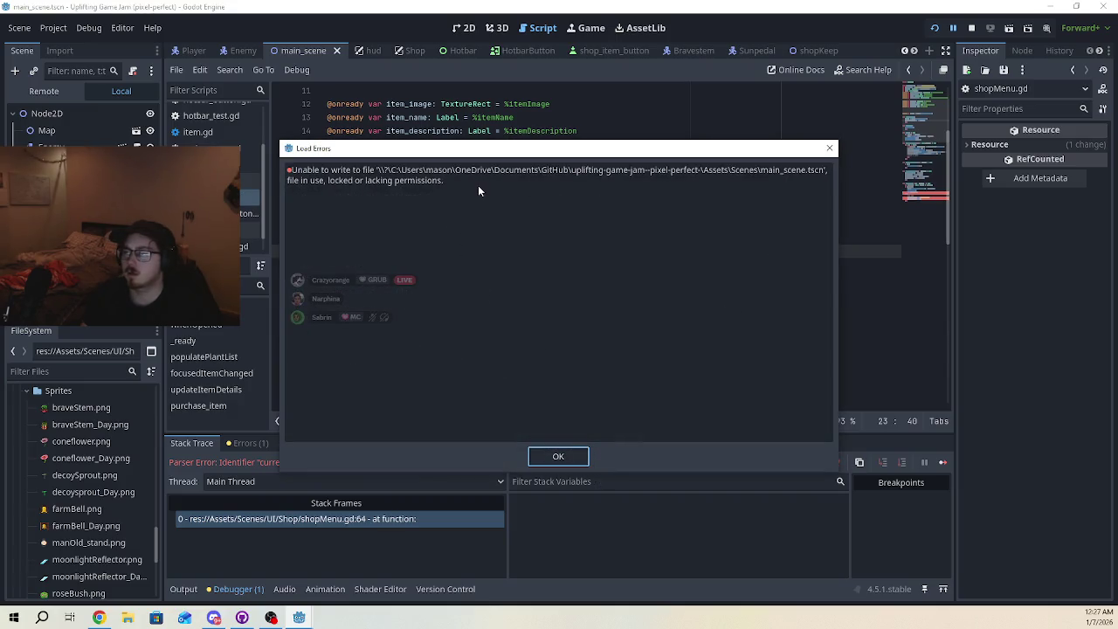
{"action": "left_click", "coordinate": [566, 455]}
{"action": "left_click", "coordinate": [555, 215]}
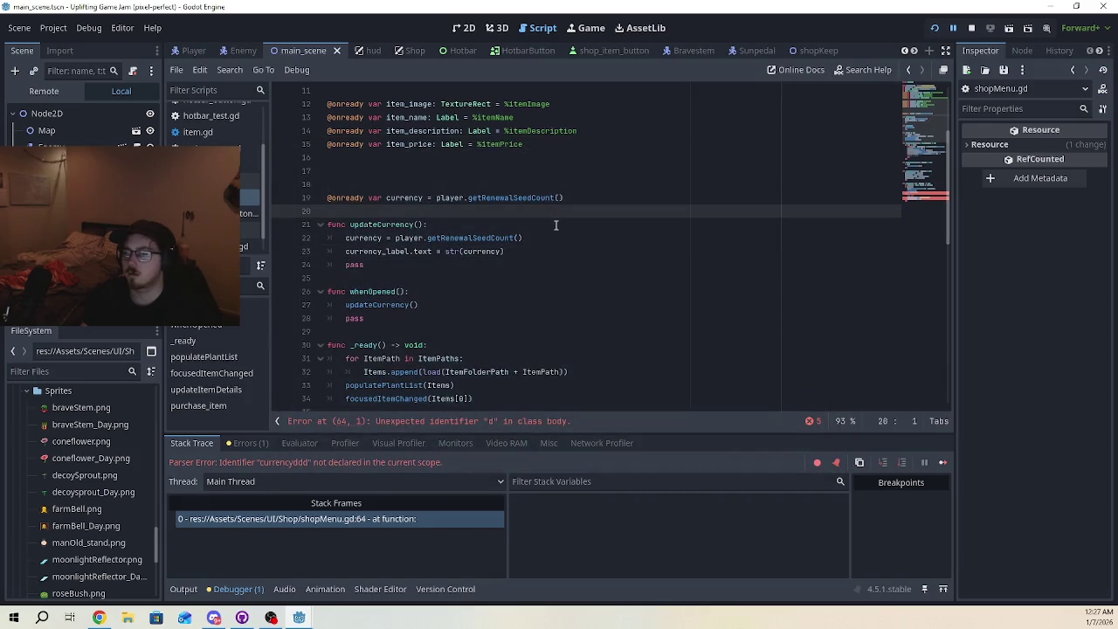
{"action": "key", "text": "ctrl+s"}
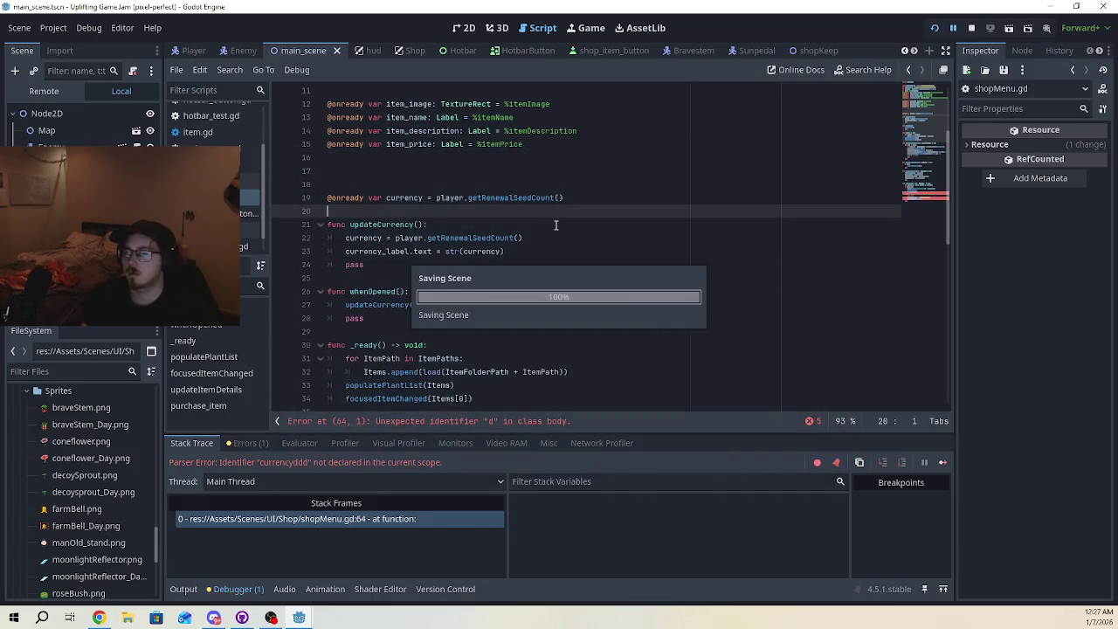
{"action": "left_click", "coordinate": [567, 466]}
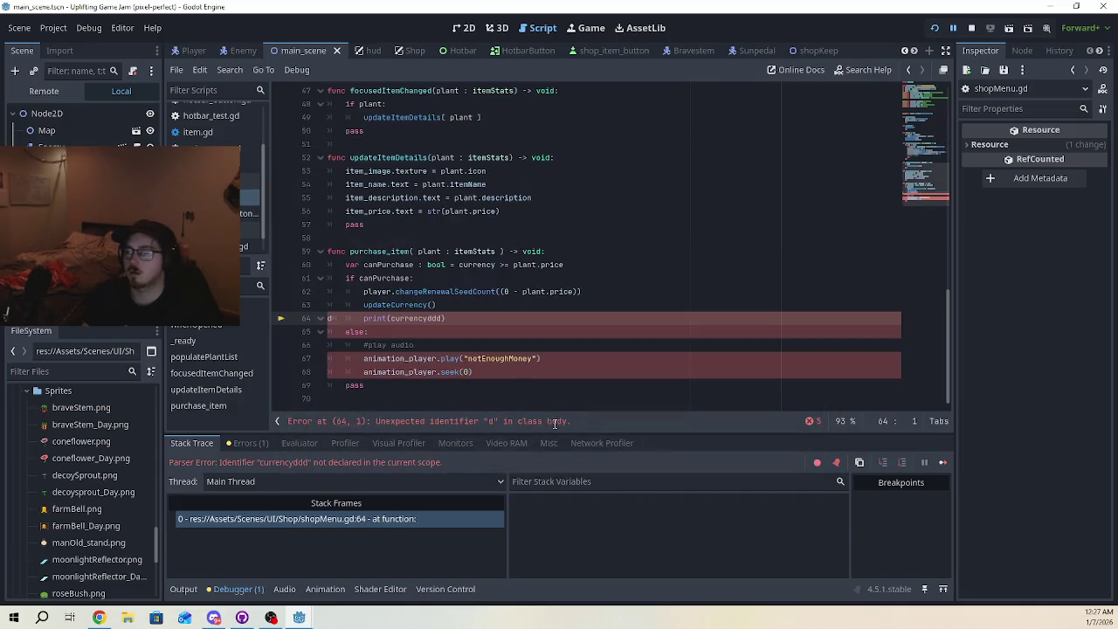
Trim extra d's from currencyddd and remove a stray character after the print line
{"action": "left_click", "coordinate": [444, 318]}
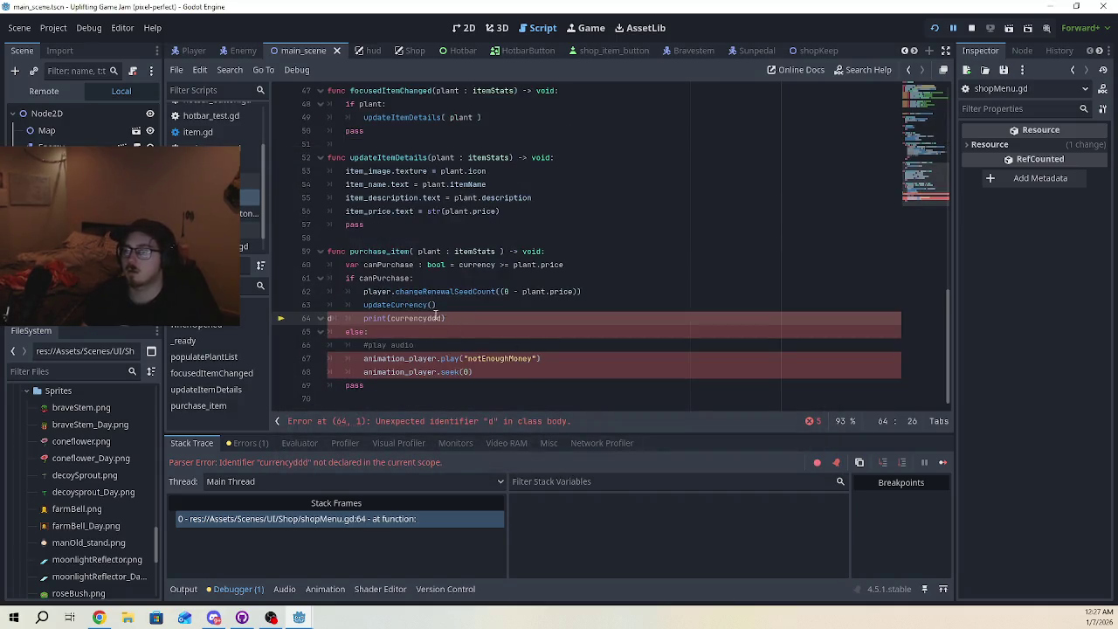
{"action": "key", "text": "BackSpace"}
{"action": "key", "text": "BackSpace"}
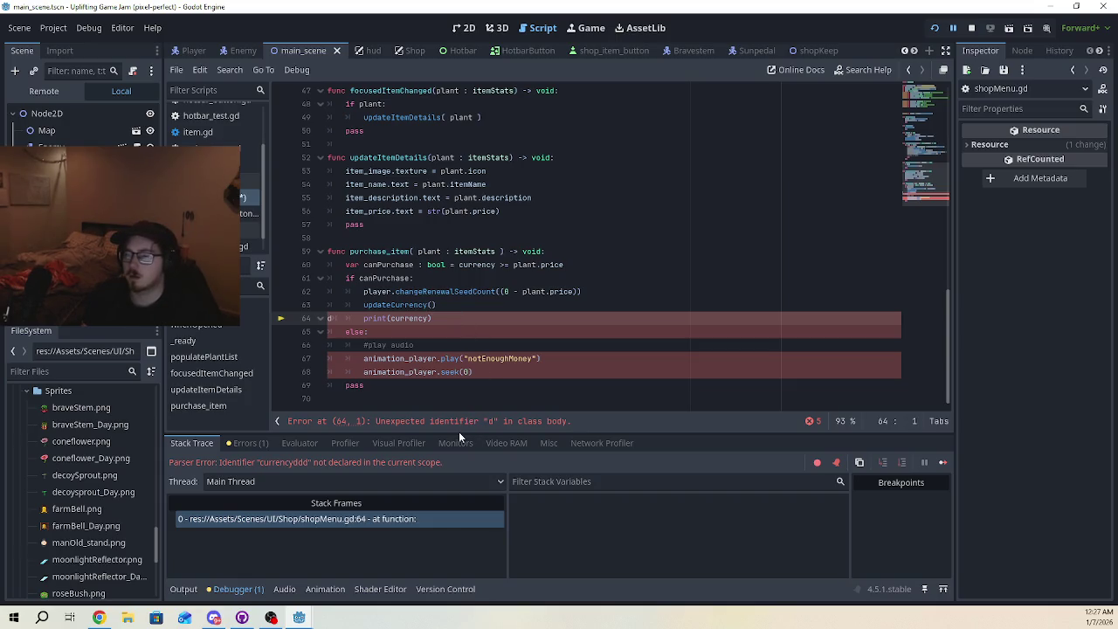
{"action": "left_click", "coordinate": [486, 376]}
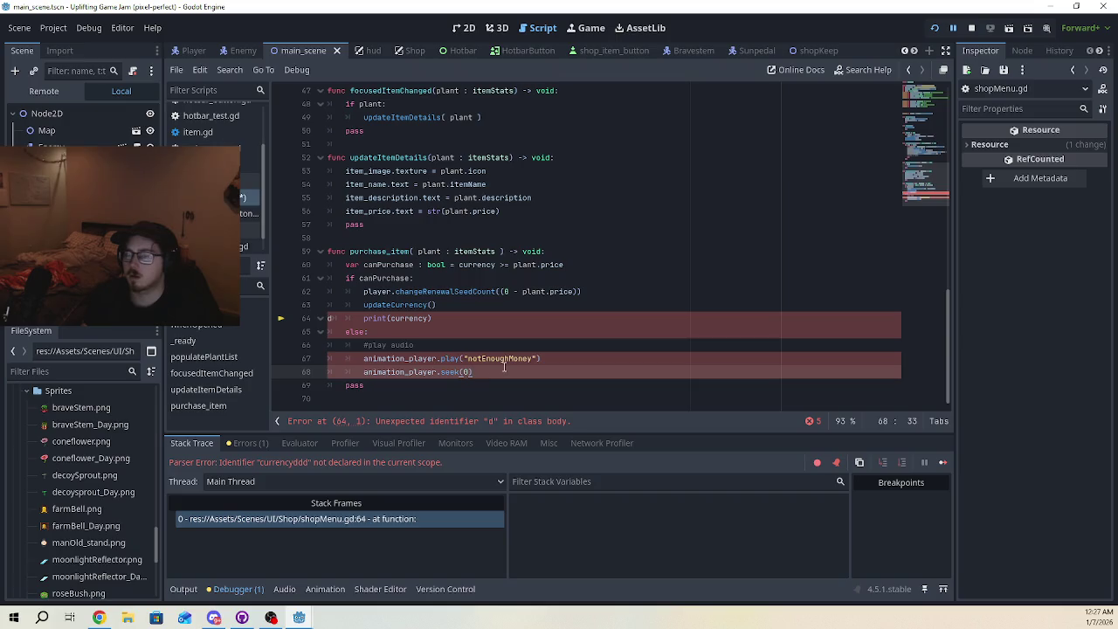
{"action": "left_click", "coordinate": [493, 318]}
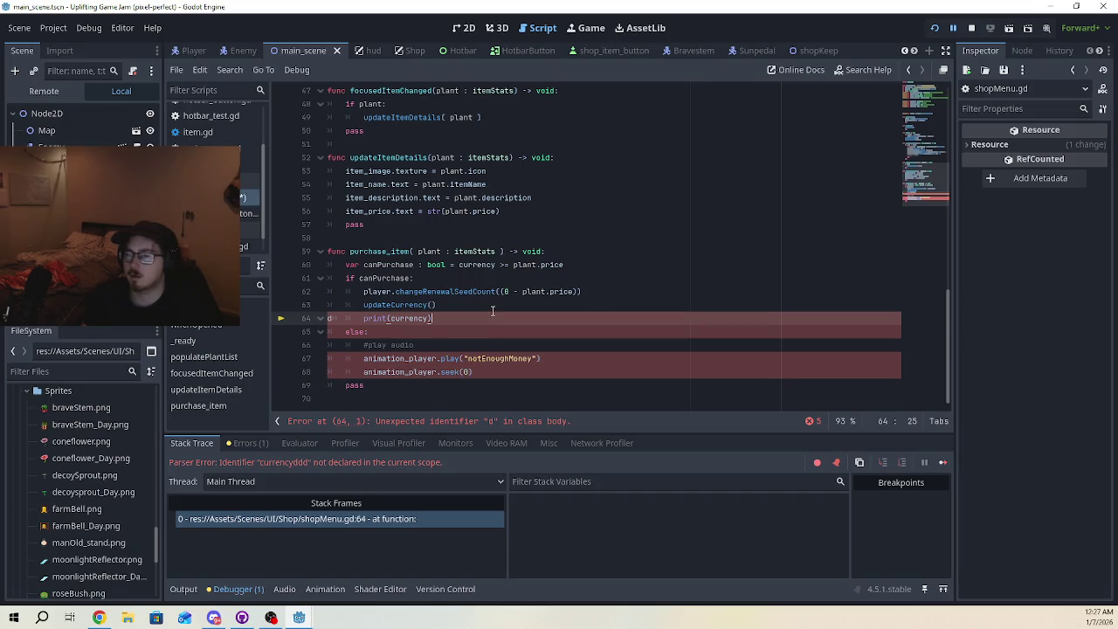
{"action": "key", "text": "BackSpace"}
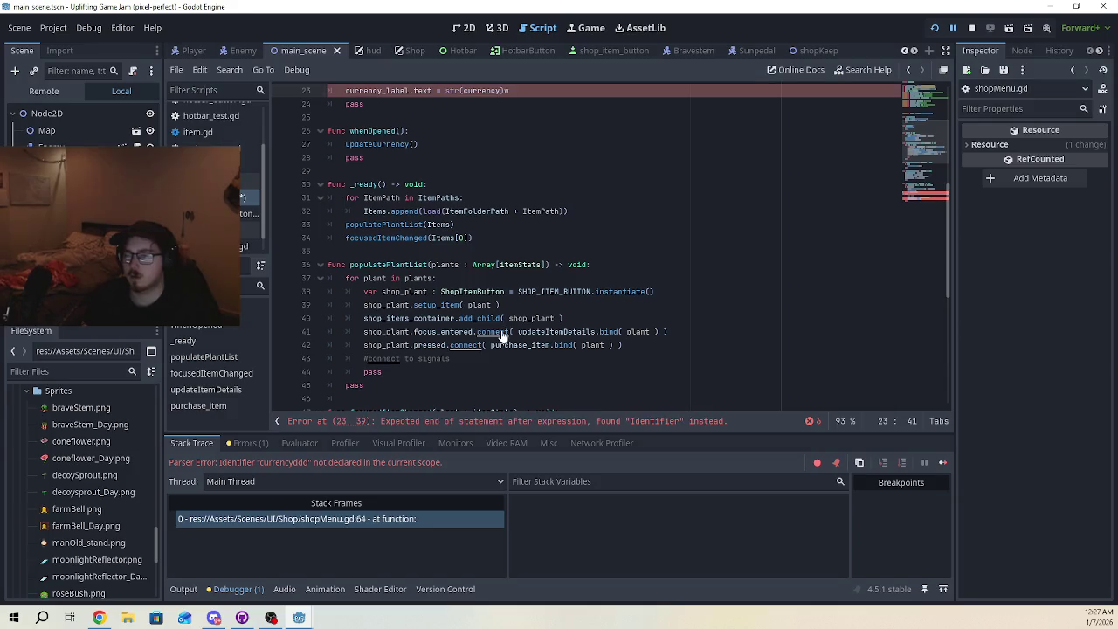
{"action": "scroll", "coordinate": [512, 371], "scroll_direction": "down", "scroll_amount": 3}
{"action": "scroll", "coordinate": [511, 371], "scroll_direction": "down", "scroll_amount": 5}
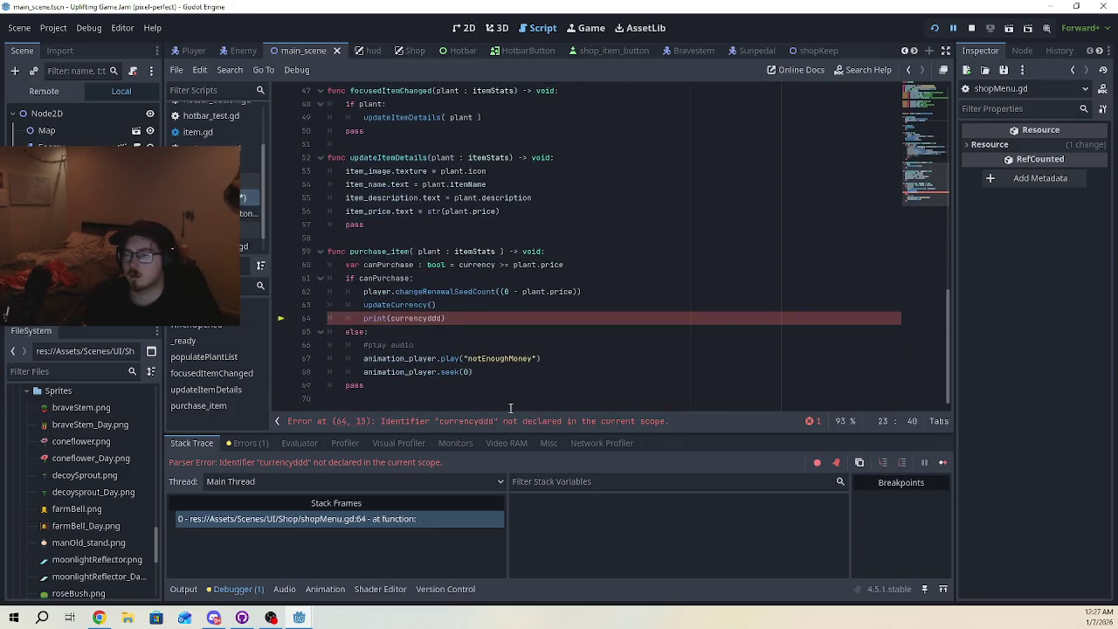
Append '.renewalSeedCount' to the line above, then delete the print(currencyddd) debug line
{"action": "key", "text": "Return"}
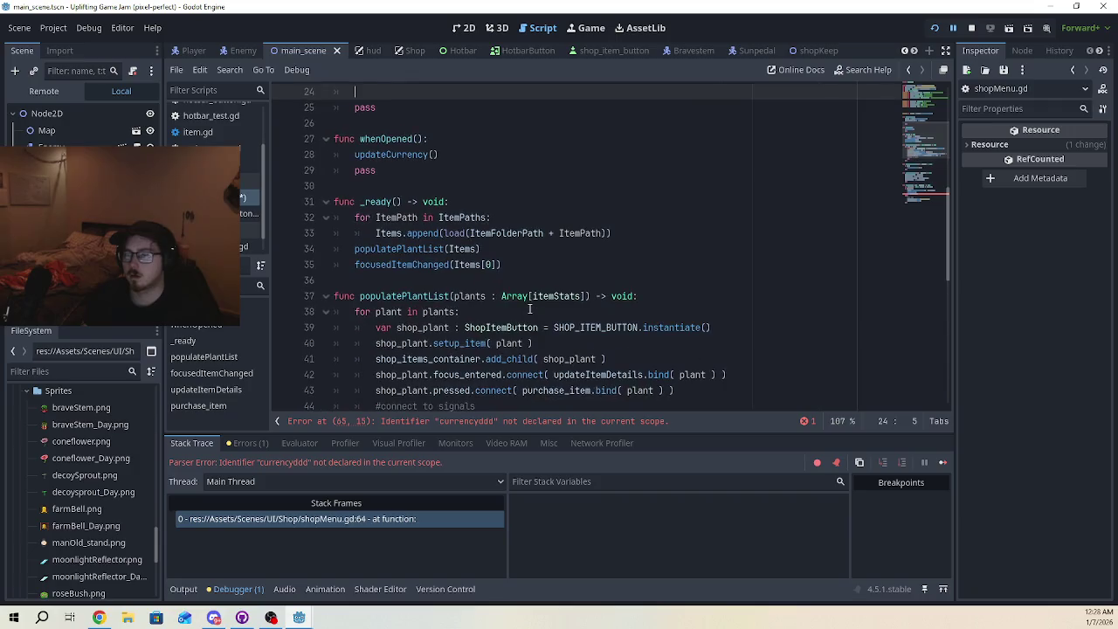
{"action": "key", "text": "Up"}
{"action": "key", "text": "Up"}
{"action": "key", "text": "End"}
{"action": "type", "text": "."}
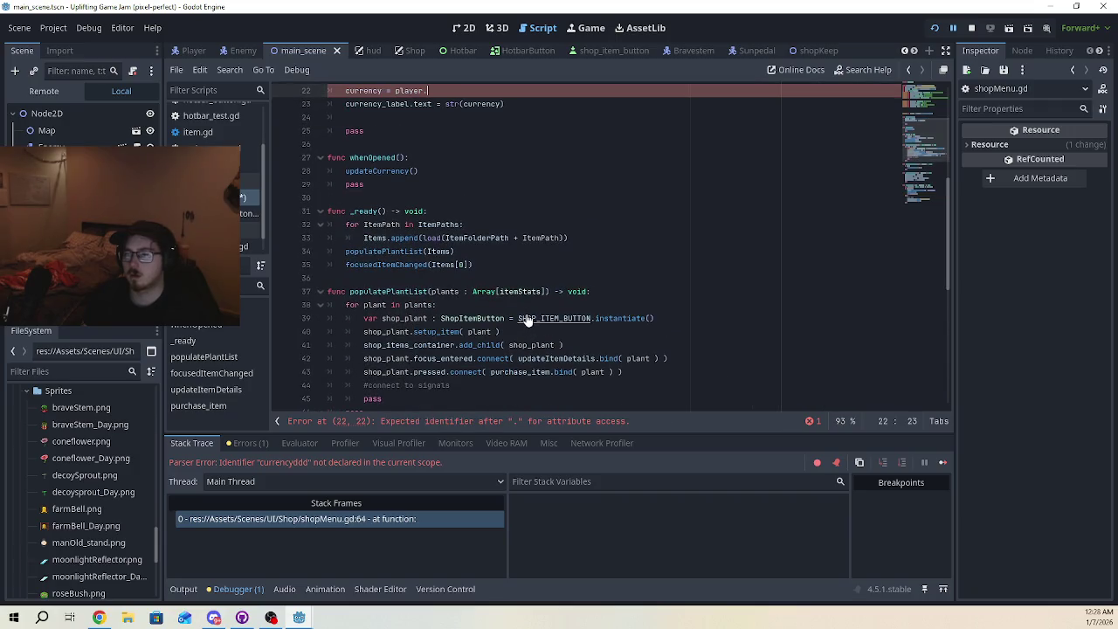
{"action": "type", "text": "renewalSeedCount"}
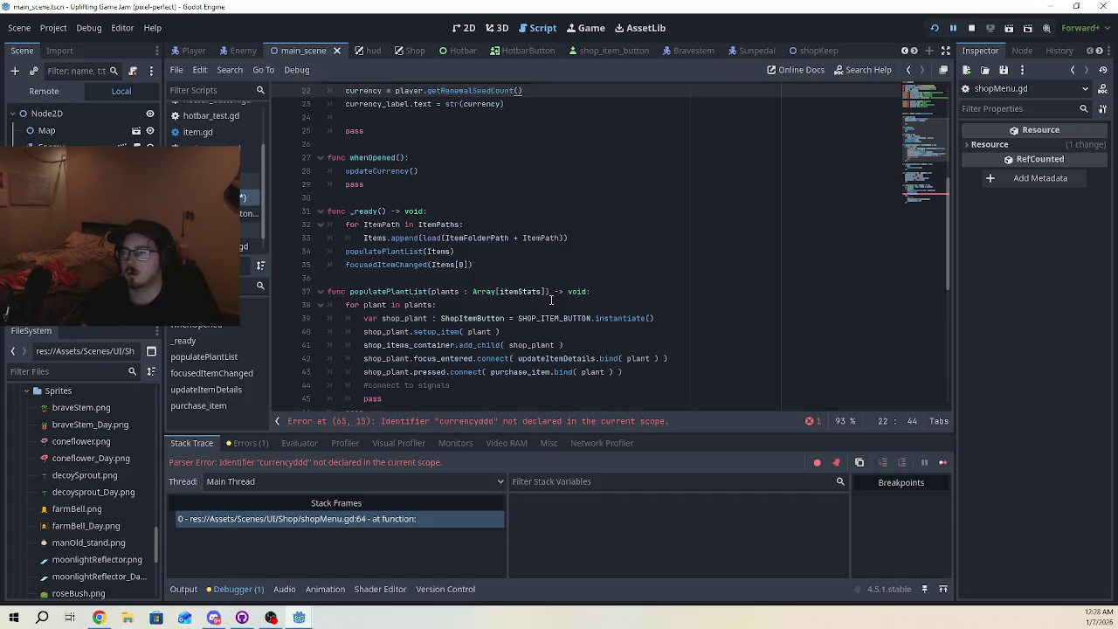
{"action": "scroll", "coordinate": [532, 323], "scroll_direction": "down", "scroll_amount": 8}
{"action": "triple_click", "coordinate": [479, 320]}
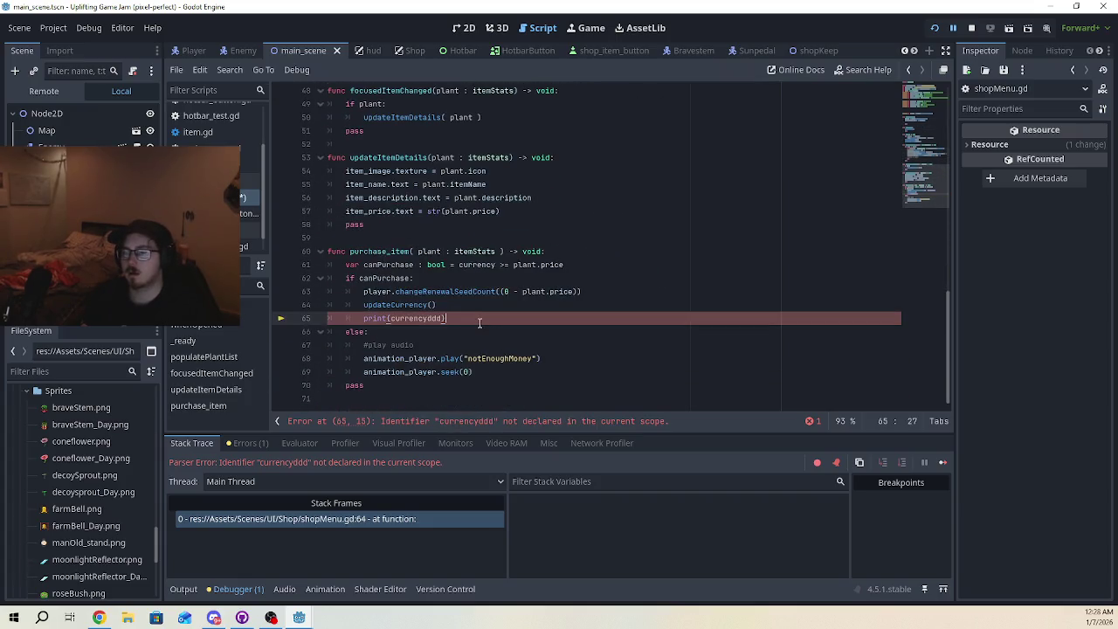
{"action": "key", "text": "BackSpace"}
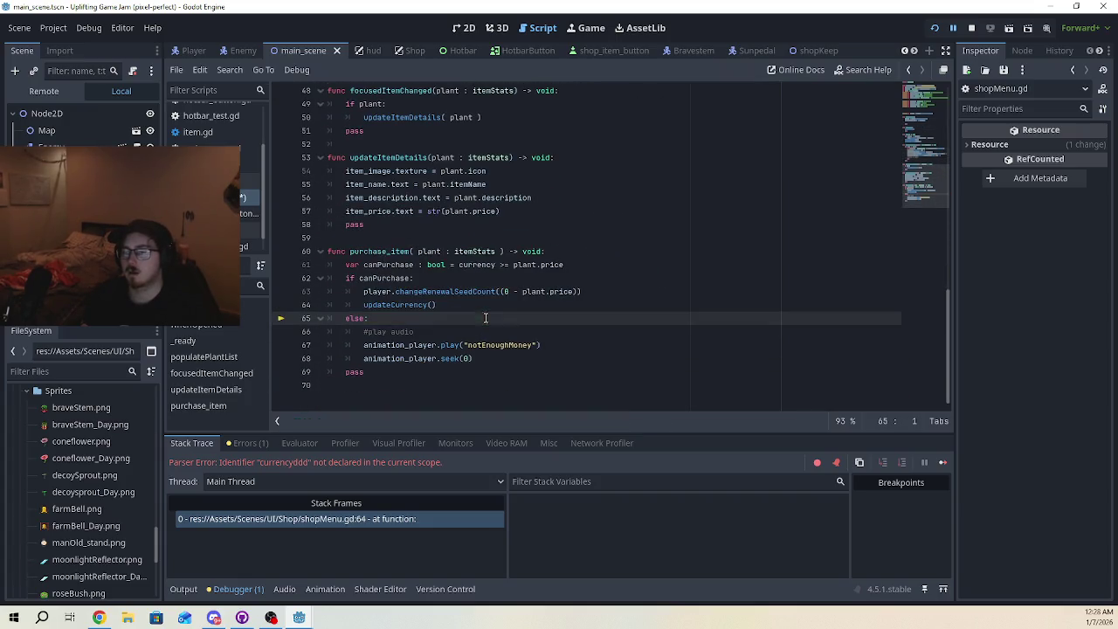
Save the purchase code, review the reported errors, stop the old run and relaunch the game
{"action": "key", "text": "ctrl+s"}
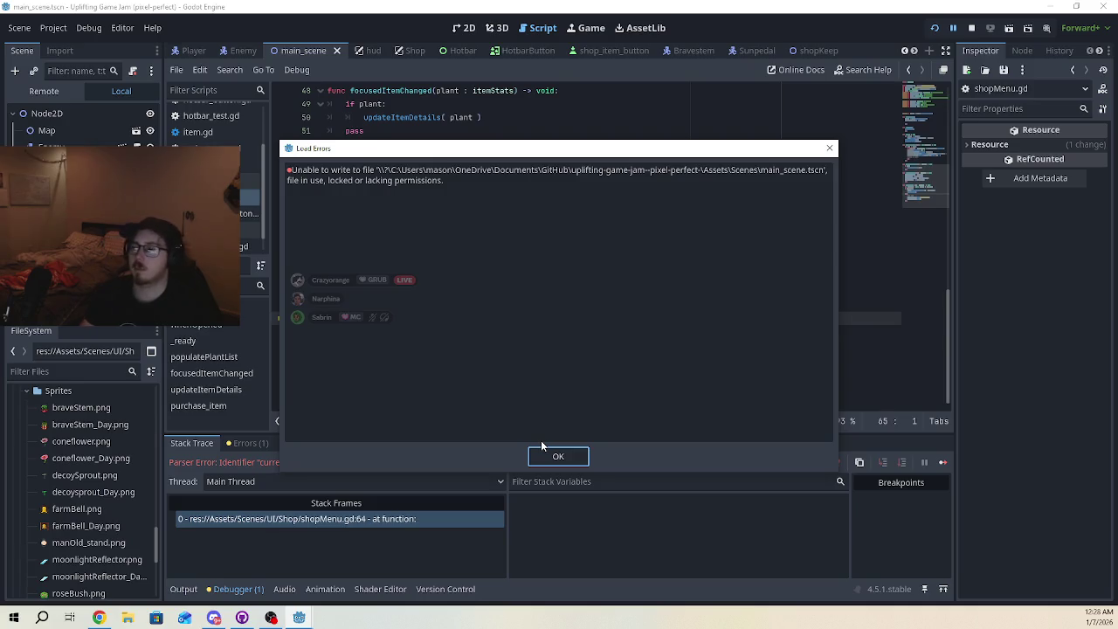
{"action": "left_click", "coordinate": [546, 456]}
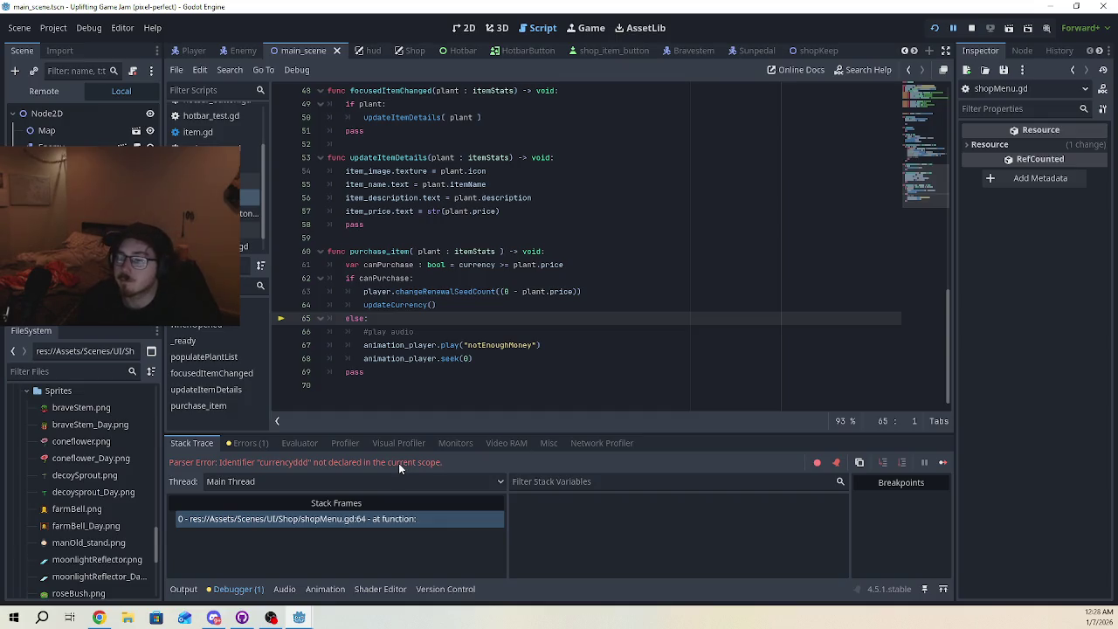
{"action": "left_click", "coordinate": [238, 444]}
{"action": "left_click", "coordinate": [971, 28]}
{"action": "left_click", "coordinate": [735, 224]}
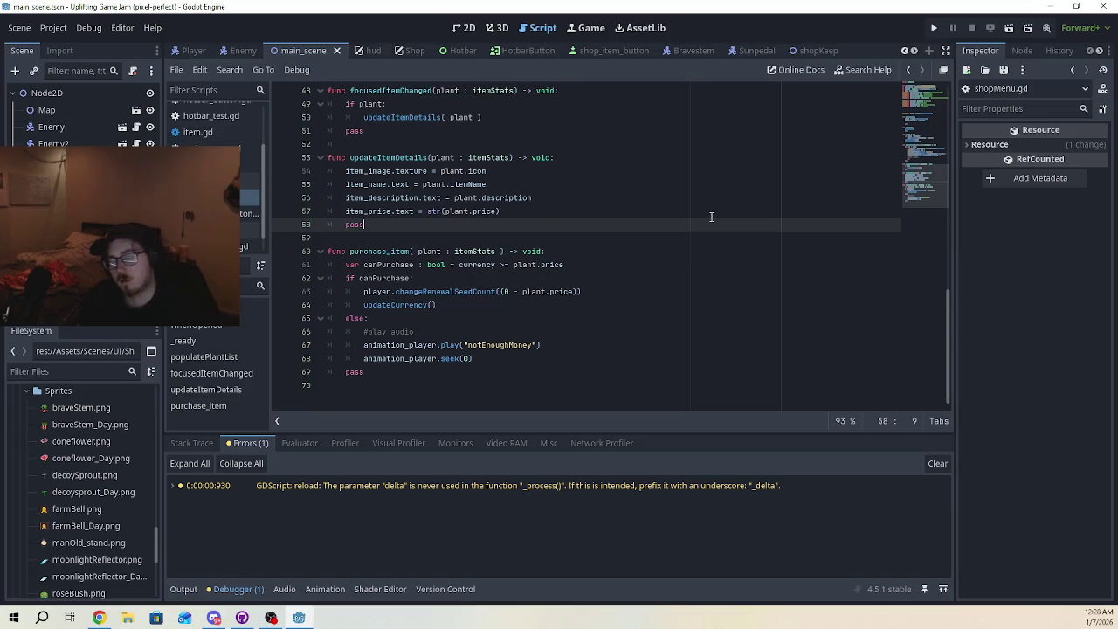
{"action": "left_click", "coordinate": [933, 28]}
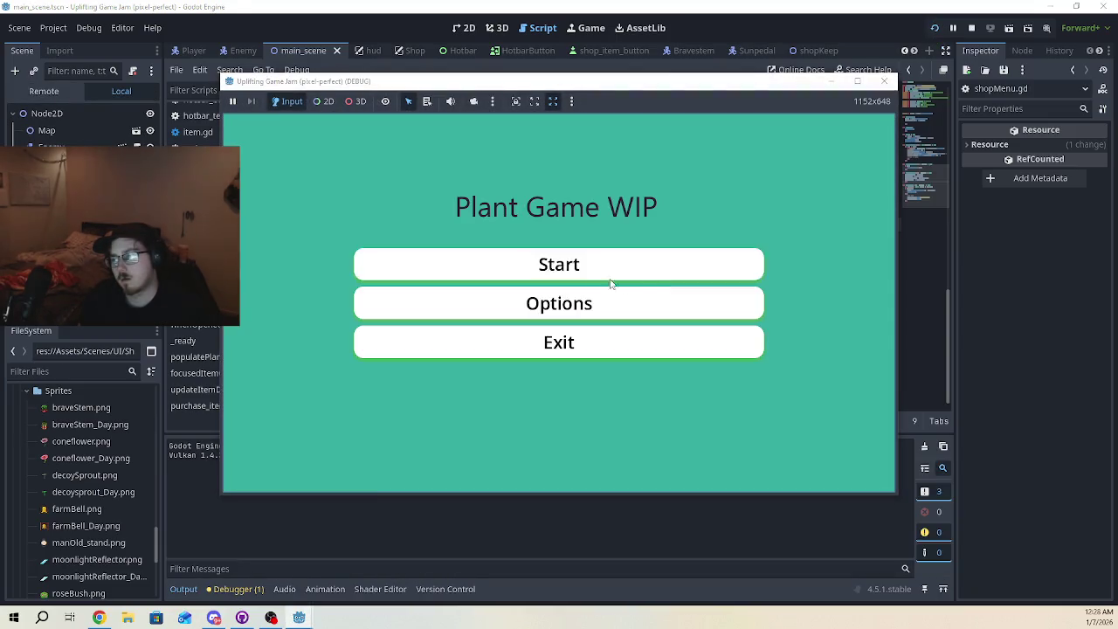
Start the game from the main menu and walk the player into the shop
{"action": "left_click", "coordinate": [590, 276]}
{"action": "key", "text": "d"}
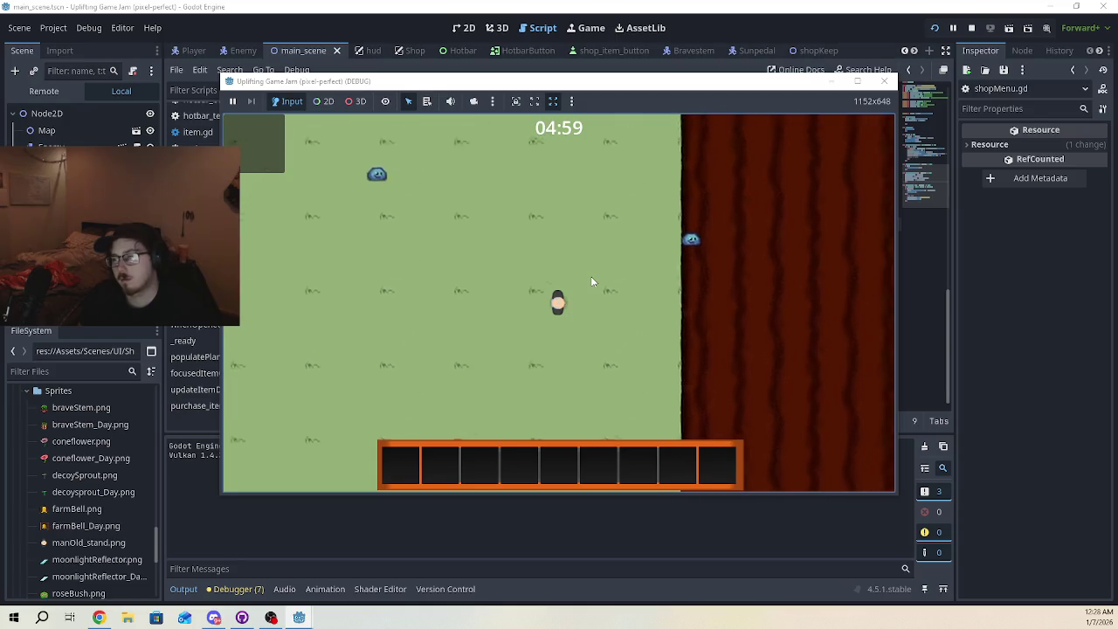
{"action": "key", "text": "w"}
{"action": "key", "text": "w"}
{"action": "key", "text": "d"}
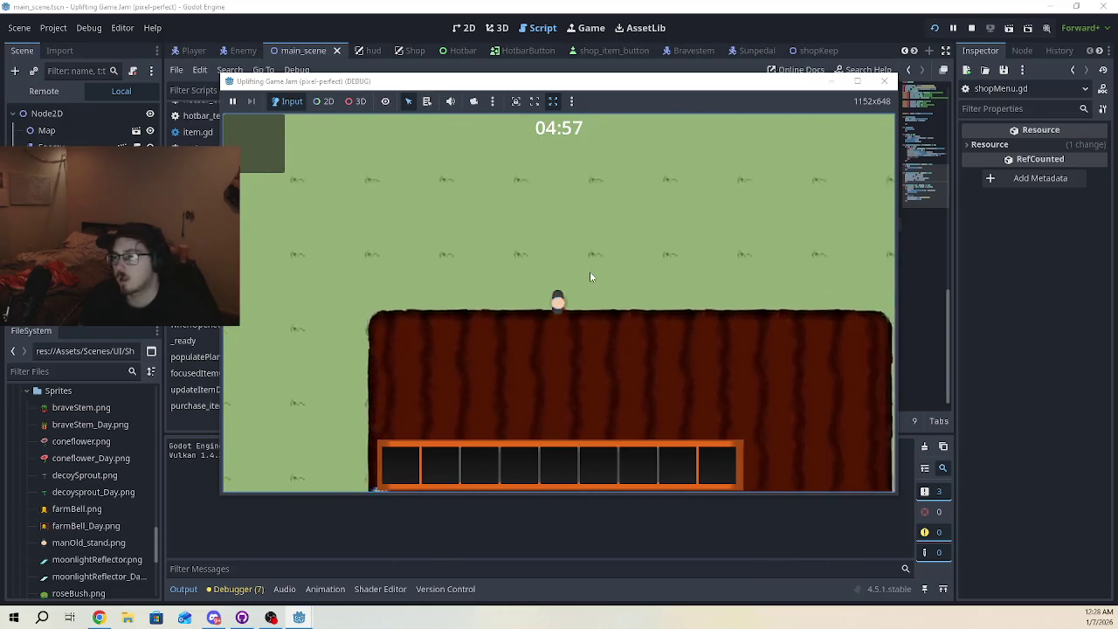
{"action": "key", "text": "d"}
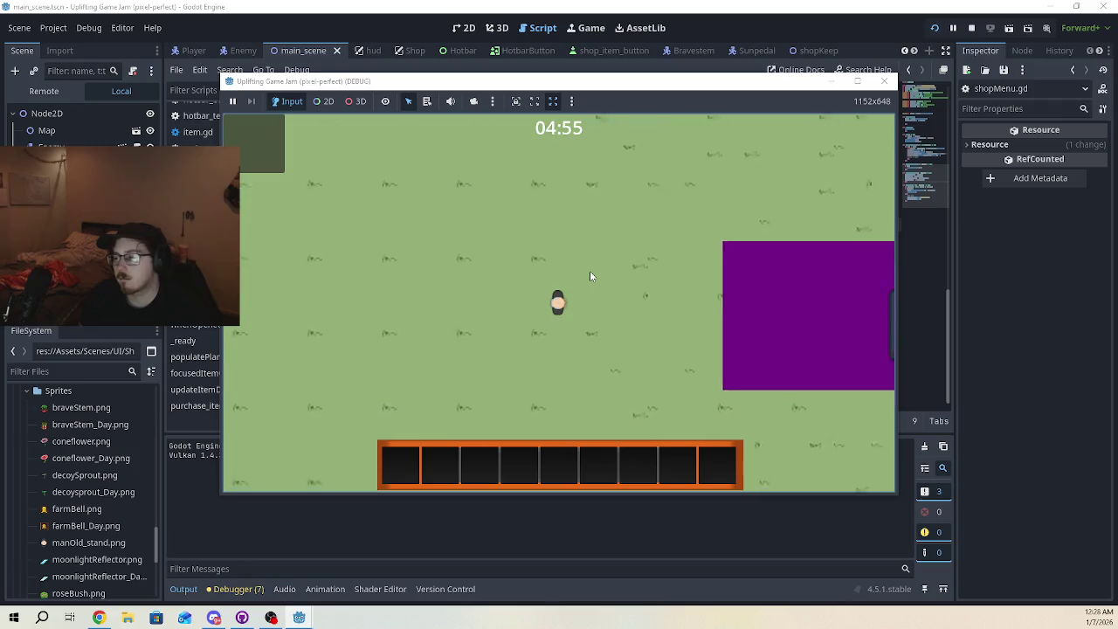
{"action": "key", "text": "w"}
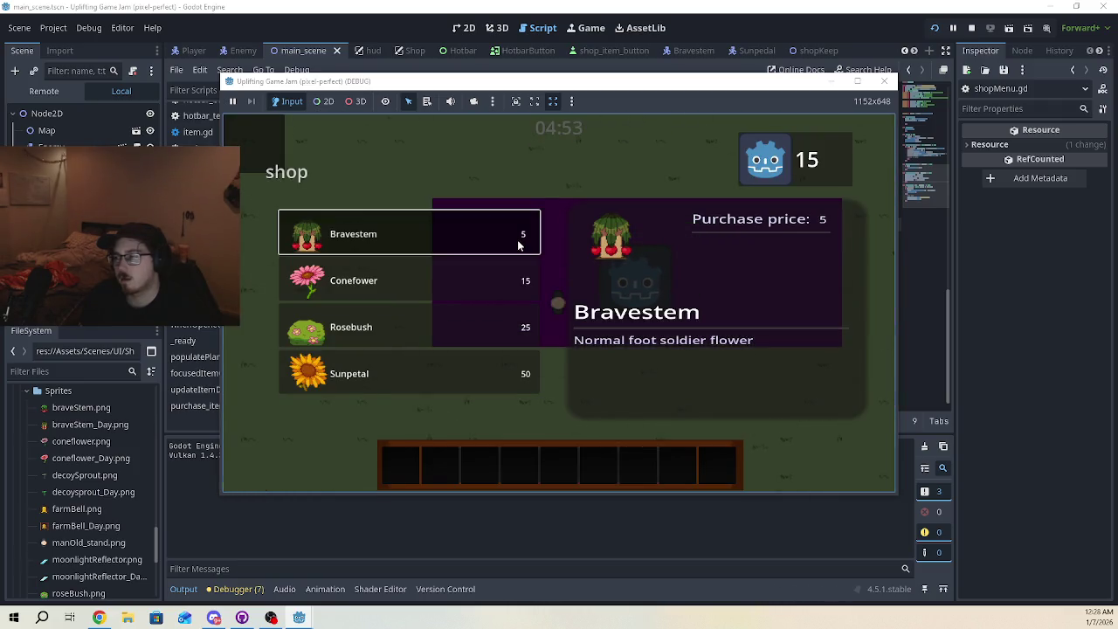
Buy Bravestems until the coins reach 0, confirm Conefower is refused, then stop the game
{"action": "left_click", "coordinate": [518, 242]}
{"action": "left_click", "coordinate": [521, 276]}
{"action": "left_click", "coordinate": [522, 276]}
{"action": "key", "text": "Up"}
{"action": "key", "text": "Return"}
{"action": "left_click", "coordinate": [522, 235]}
{"action": "left_click", "coordinate": [523, 269]}
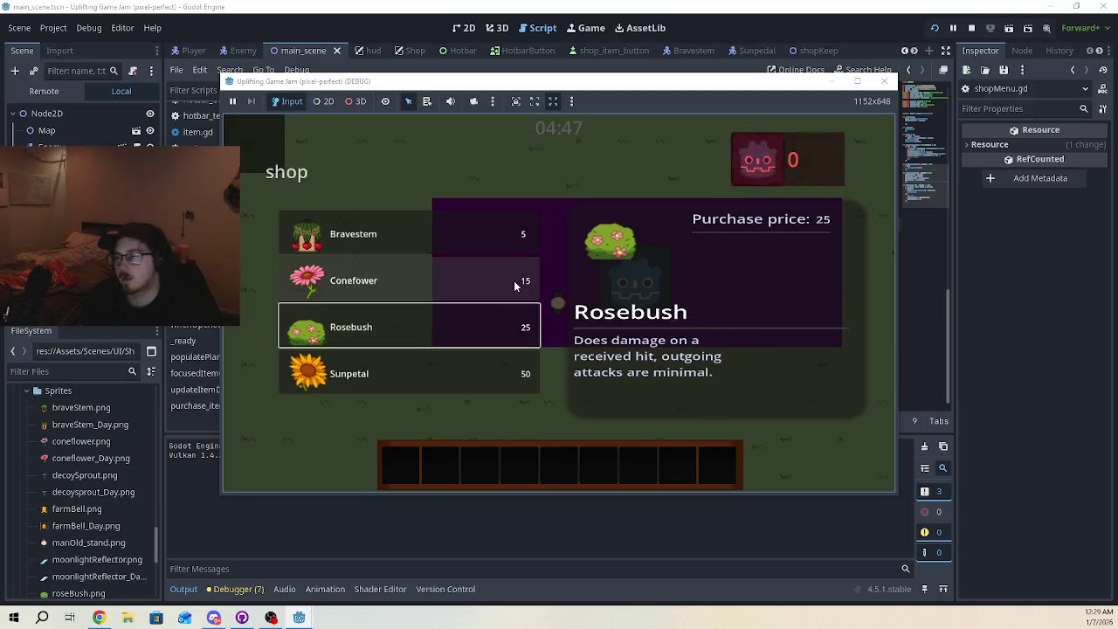
{"action": "left_click", "coordinate": [522, 235]}
{"action": "left_click", "coordinate": [884, 80]}
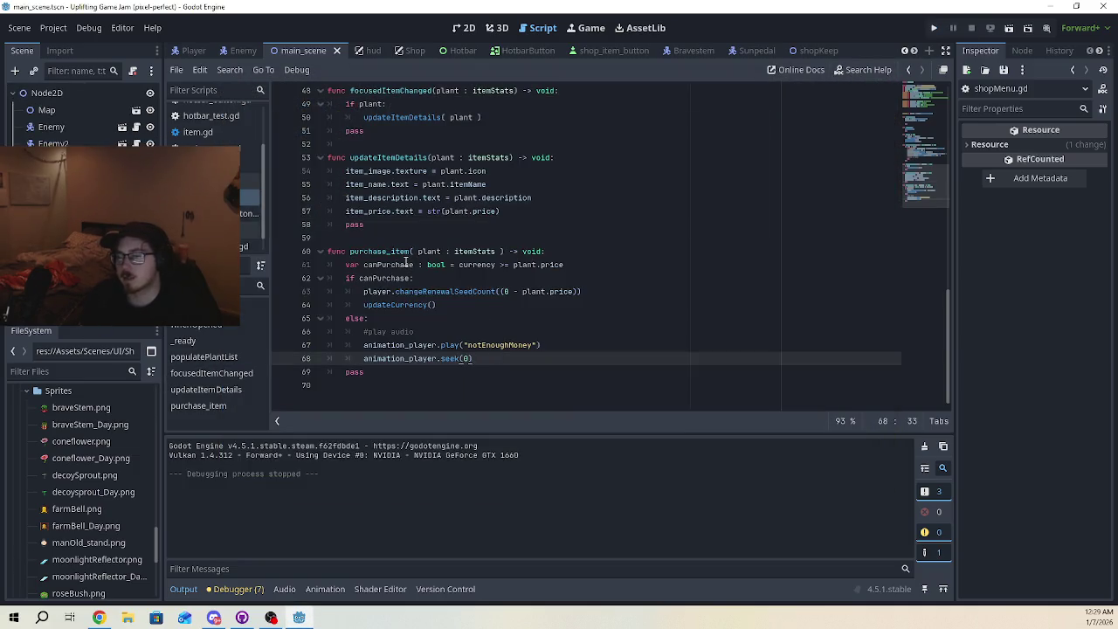
Add hotbar.addItem(plant) on a new line after updateCurrency() in purchase_item's success branch
{"action": "left_click", "coordinate": [575, 264]}
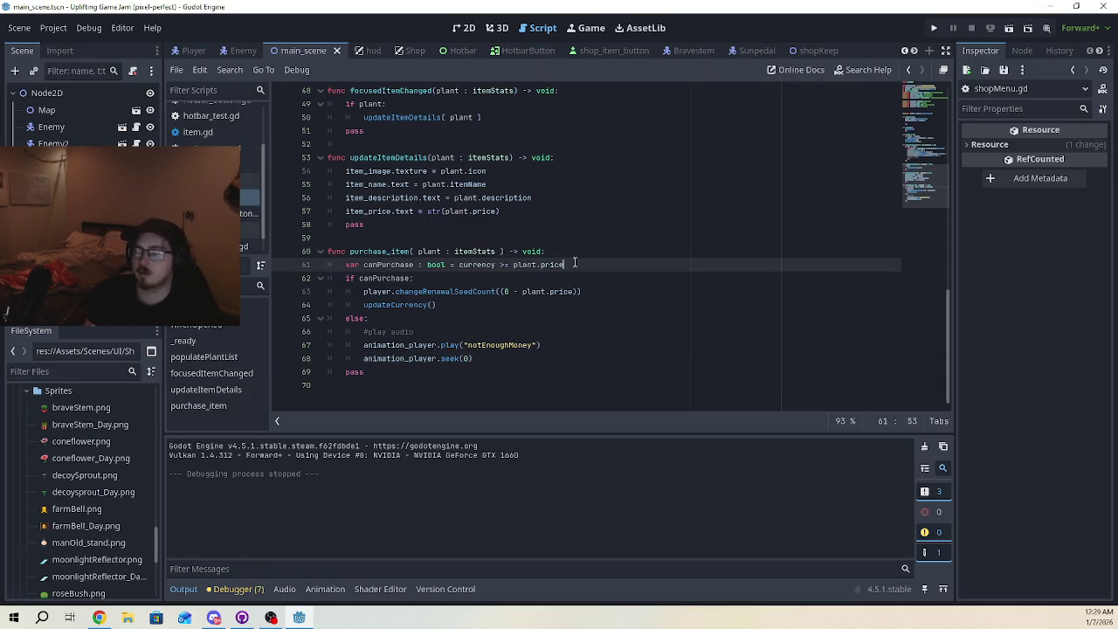
{"action": "left_click", "coordinate": [461, 305]}
{"action": "key", "text": "Return"}
{"action": "key", "text": "Return"}
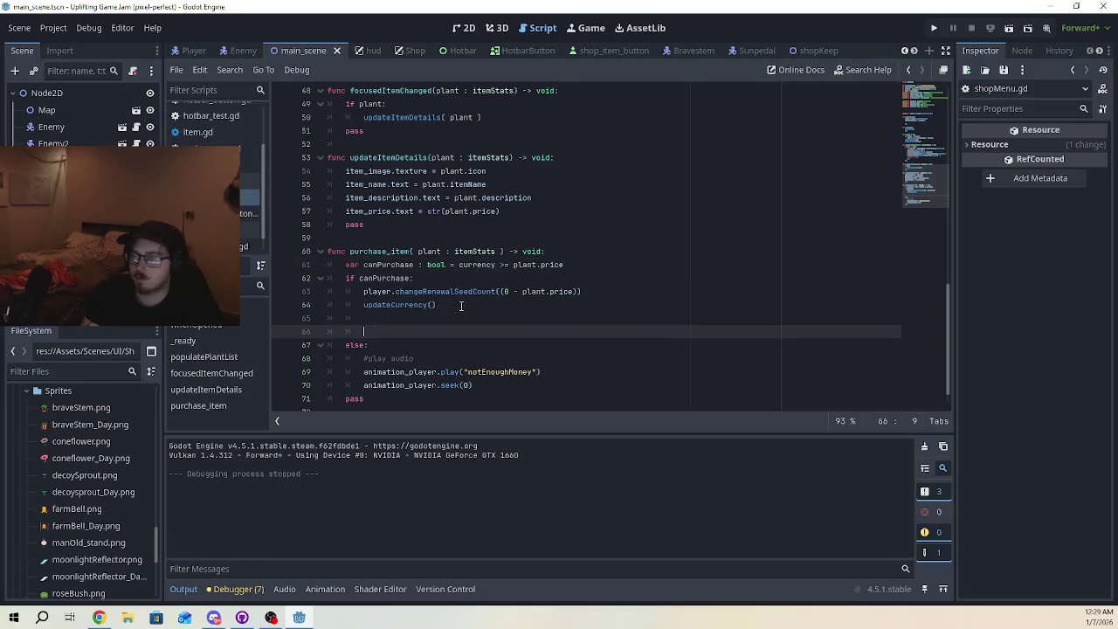
{"action": "key", "text": "Return"}
{"action": "key", "text": "Up"}
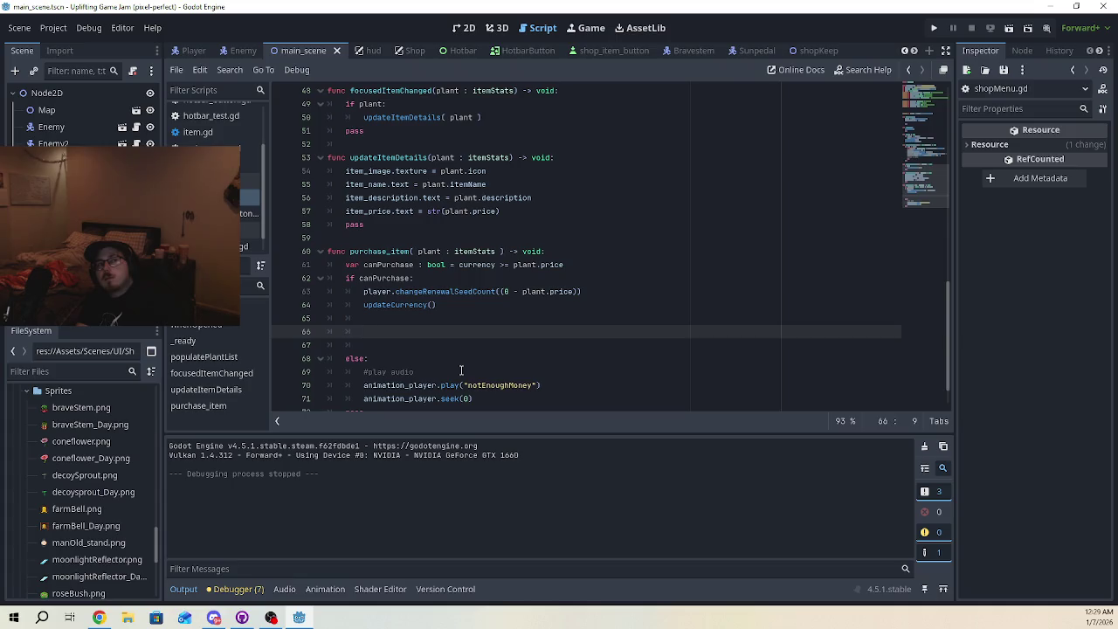
{"action": "type", "text": "hotbar.add"}
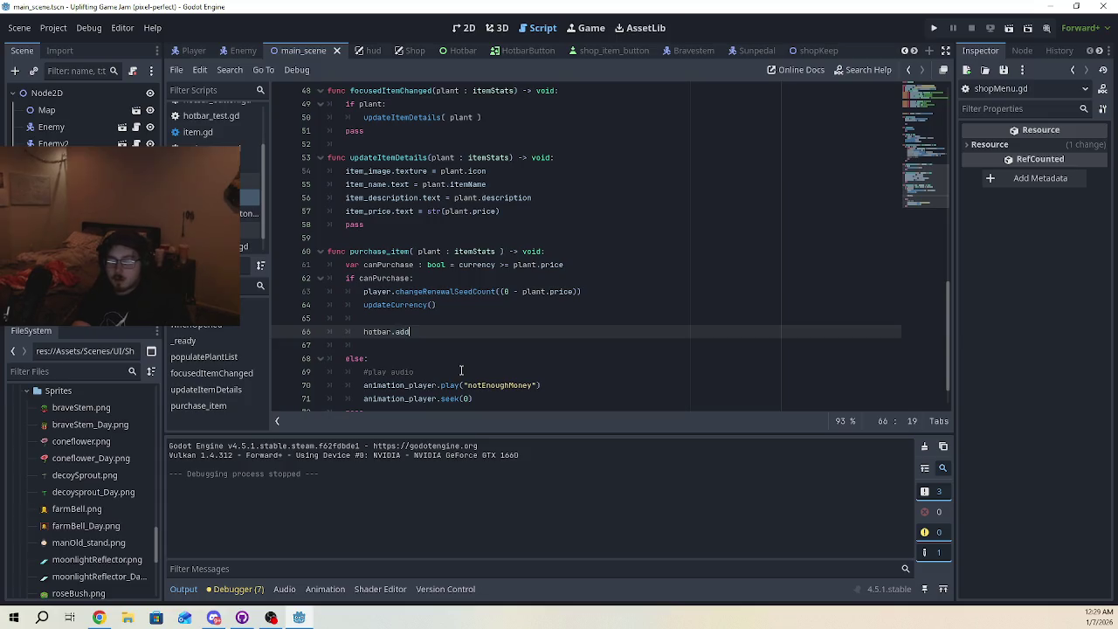
{"action": "type", "text": "Item(pla"}
{"action": "type", "text": "nt)"}
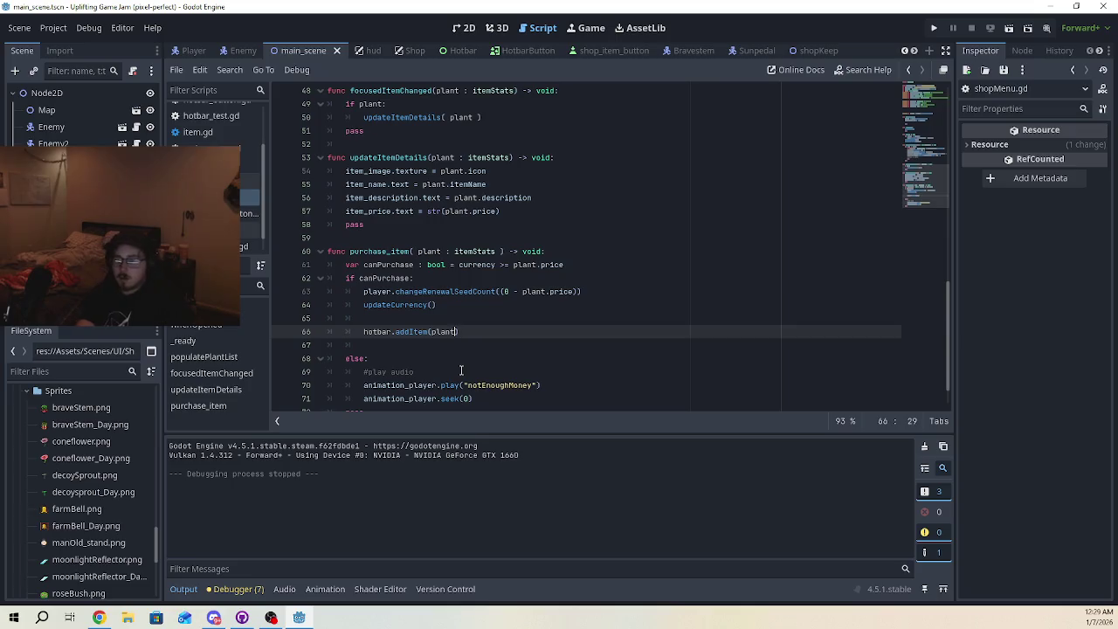
{"action": "left_click", "coordinate": [495, 374]}
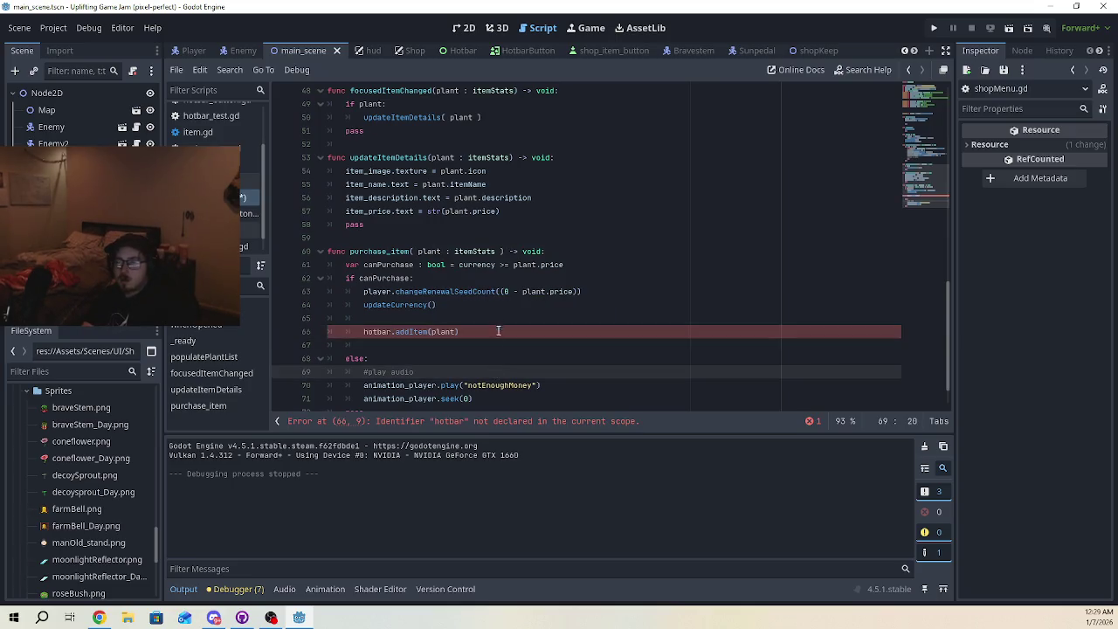
{"action": "scroll", "coordinate": [498, 327], "scroll_direction": "up", "scroll_amount": 15}
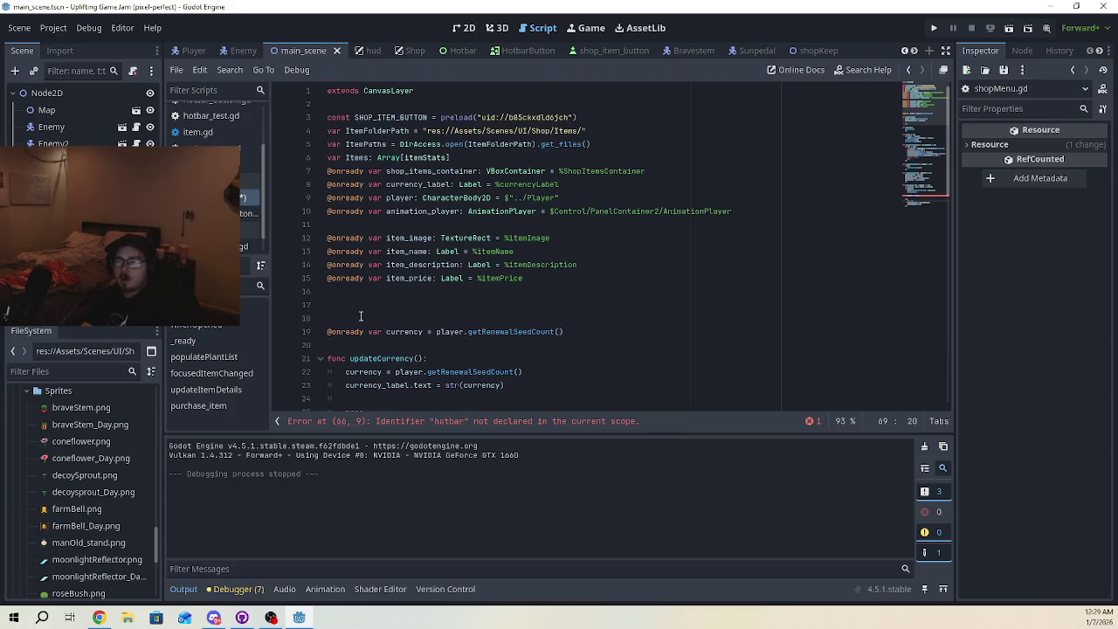
{"action": "scroll", "coordinate": [88, 480], "scroll_direction": "down", "scroll_amount": 1}
{"action": "scroll", "coordinate": [149, 481], "scroll_direction": "down", "scroll_amount": 10}
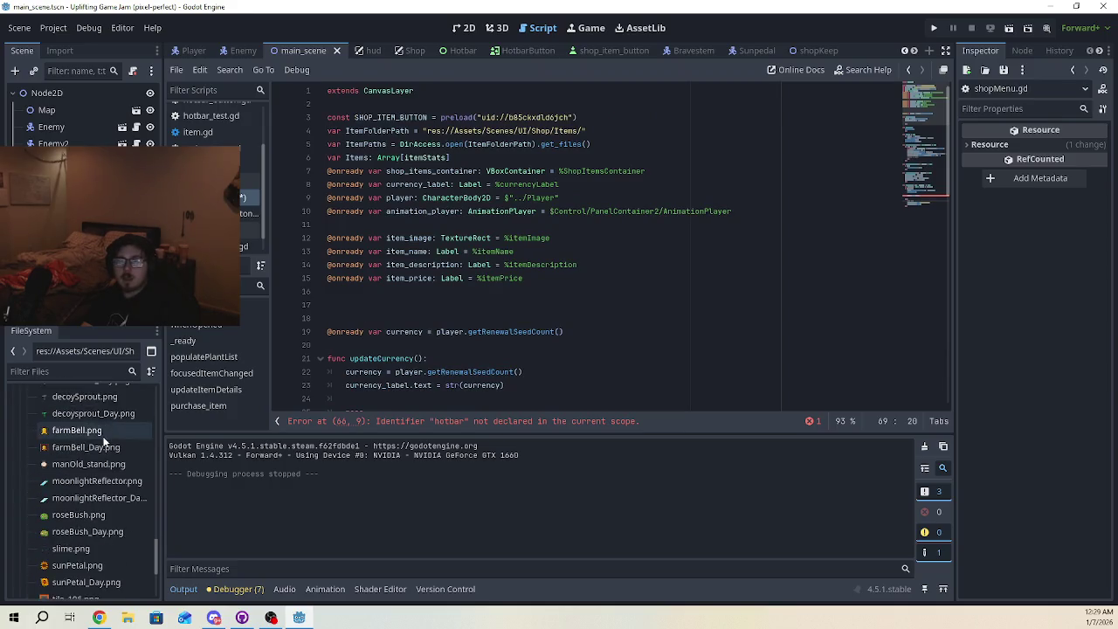
{"action": "scroll", "coordinate": [131, 476], "scroll_direction": "down", "scroll_amount": 2}
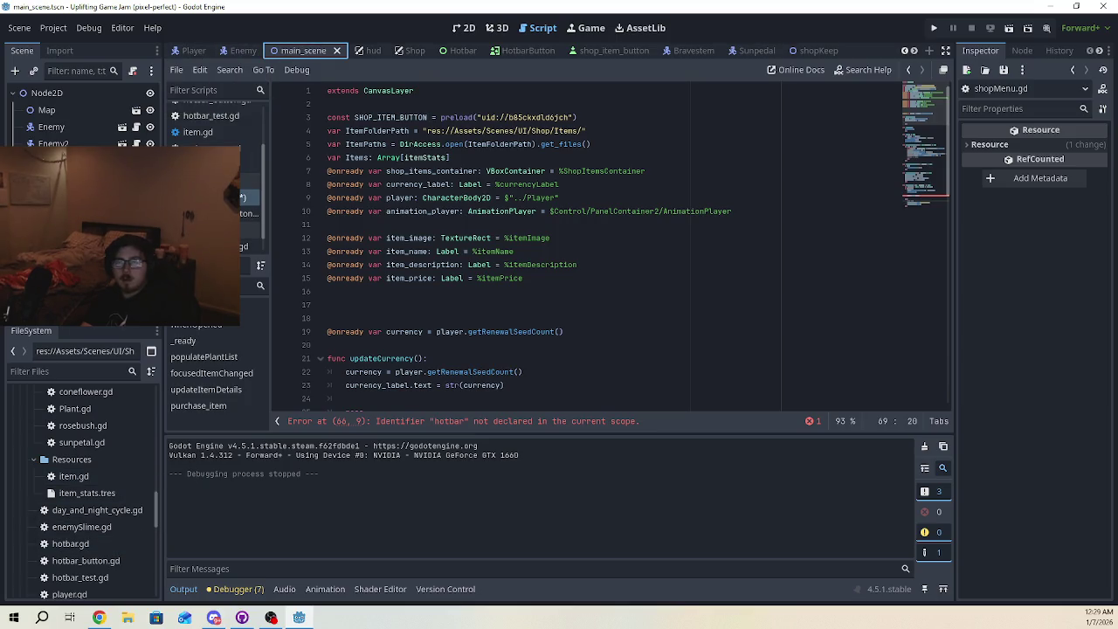
{"action": "left_click", "coordinate": [53, 192]}
{"action": "left_click_drag", "start_coordinate": [52, 192], "coordinate": [426, 224]}
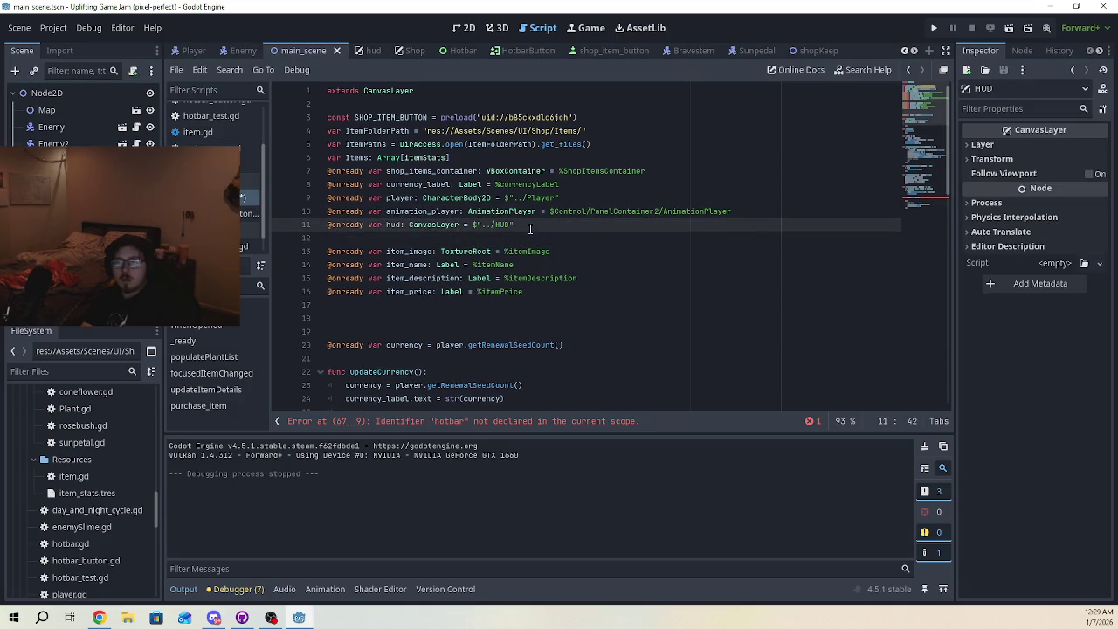
Rename the new variable from hud to hotbar and remove the extra trailing quote
{"action": "scroll", "coordinate": [519, 260], "scroll_direction": "down", "scroll_amount": 10}
{"action": "scroll", "coordinate": [513, 224], "scroll_direction": "up", "scroll_amount": 10}
{"action": "double_click", "coordinate": [392, 225]}
{"action": "type", "text": "hotbar"}
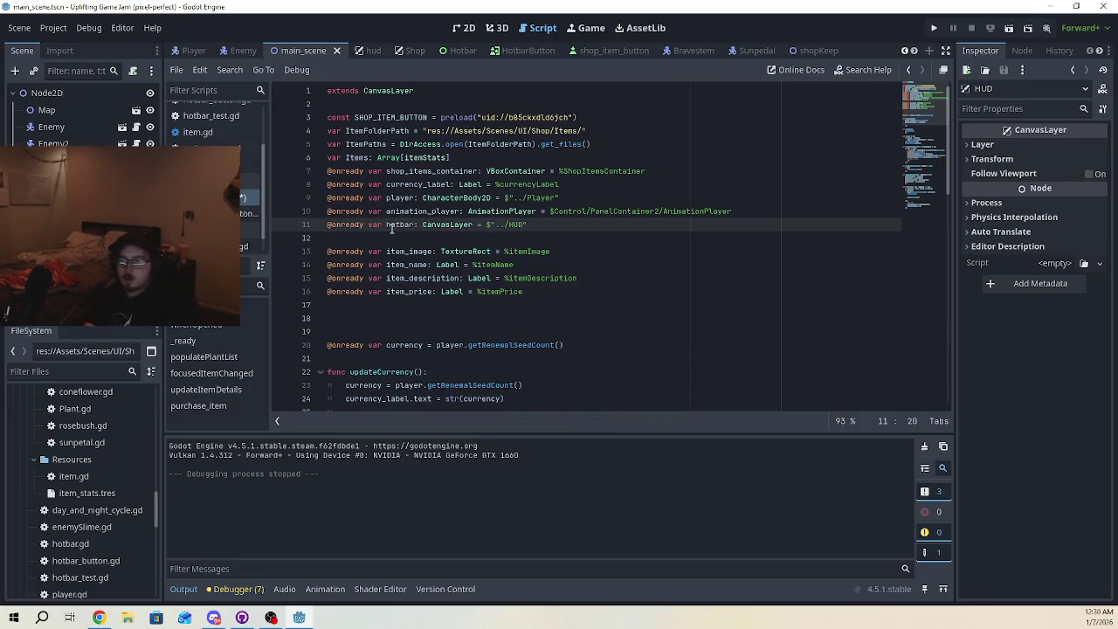
{"action": "left_click", "coordinate": [551, 229]}
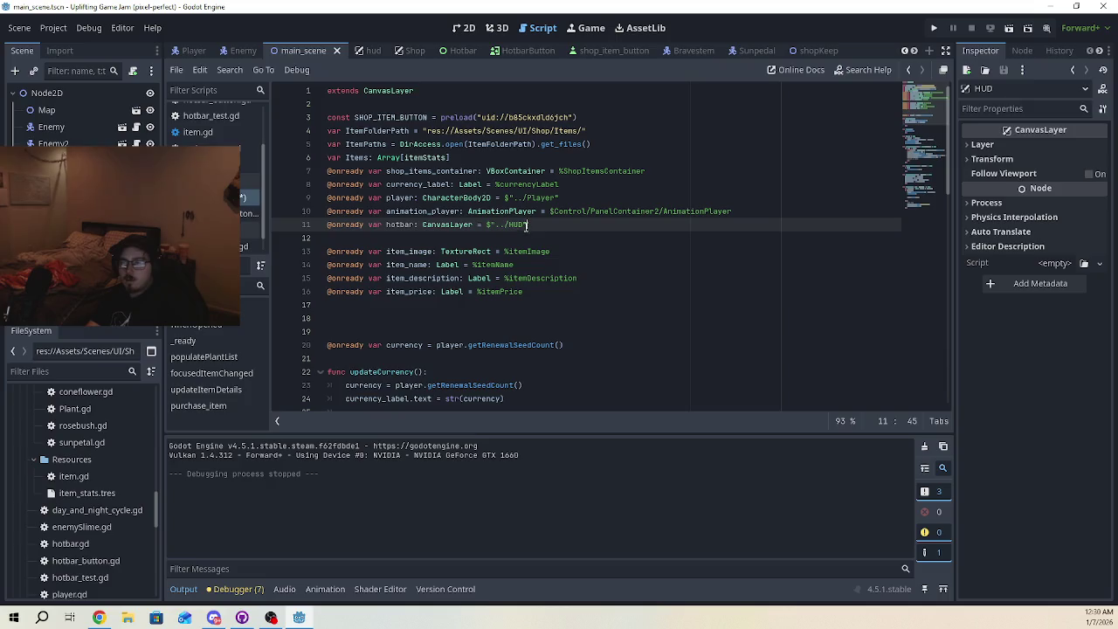
{"action": "key", "text": "BackSpace"}
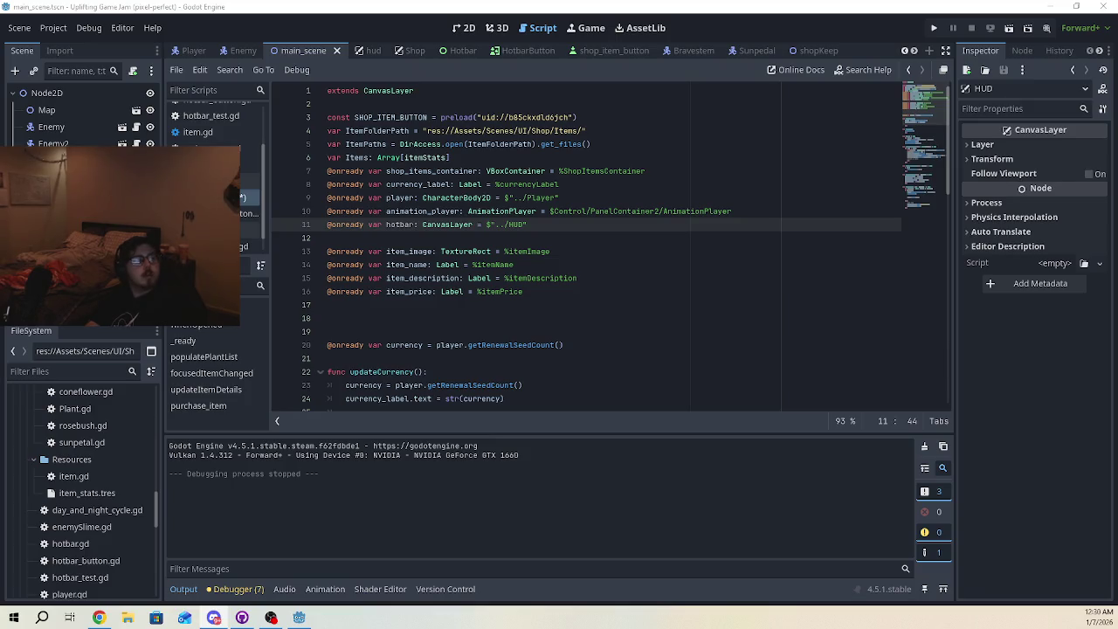
{"action": "left_click", "coordinate": [569, 221]}
{"action": "key", "text": "Return"}
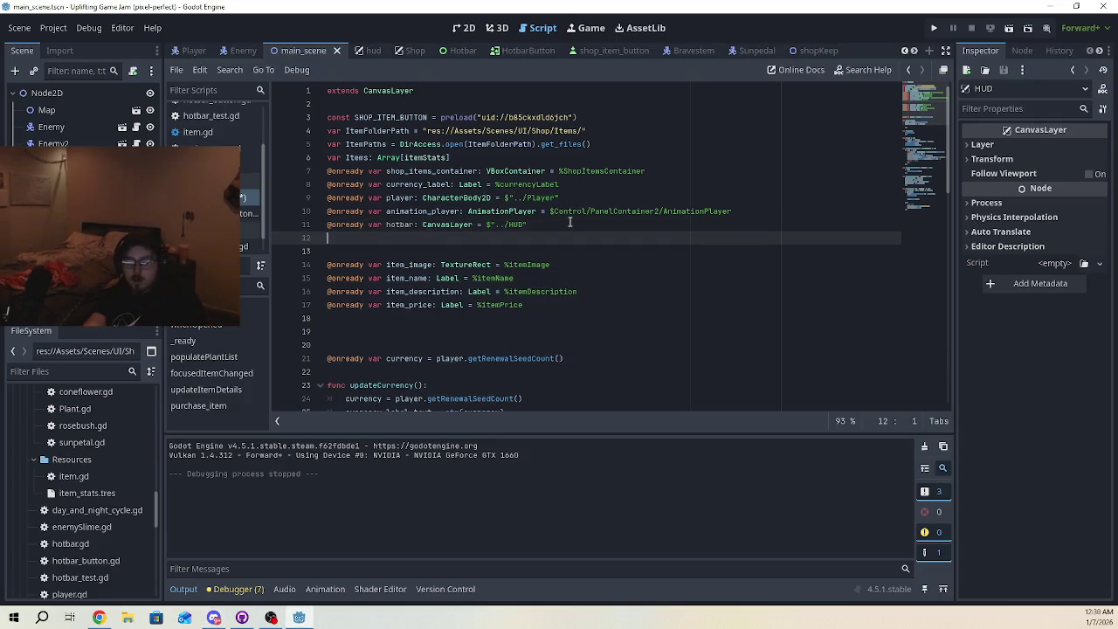
{"action": "type", "text": "@onready va"}
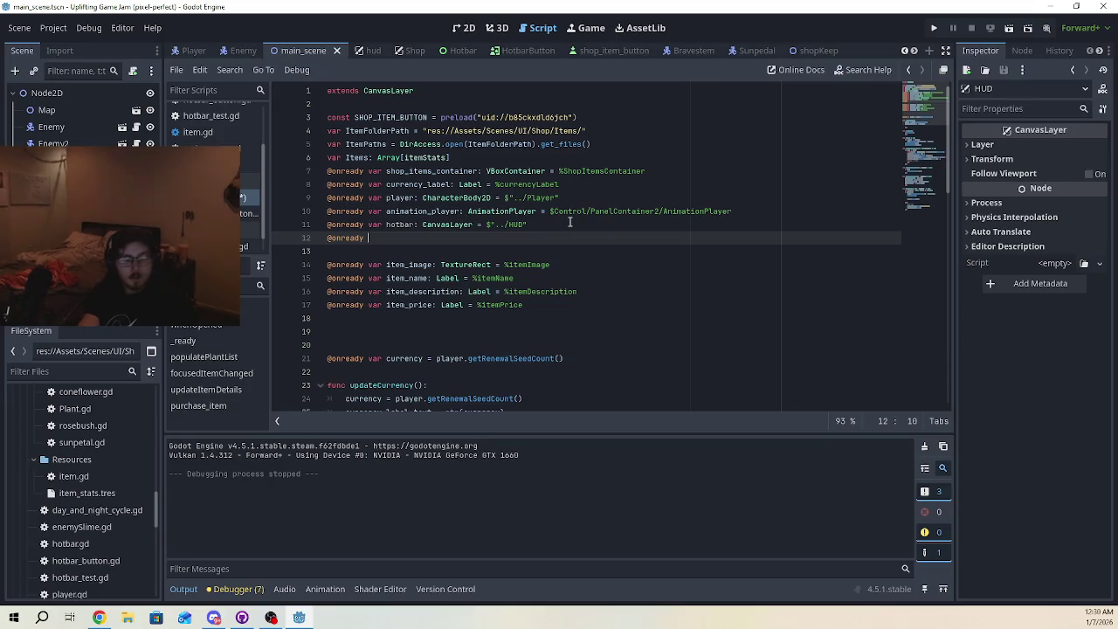
{"action": "type", "text": "r"}
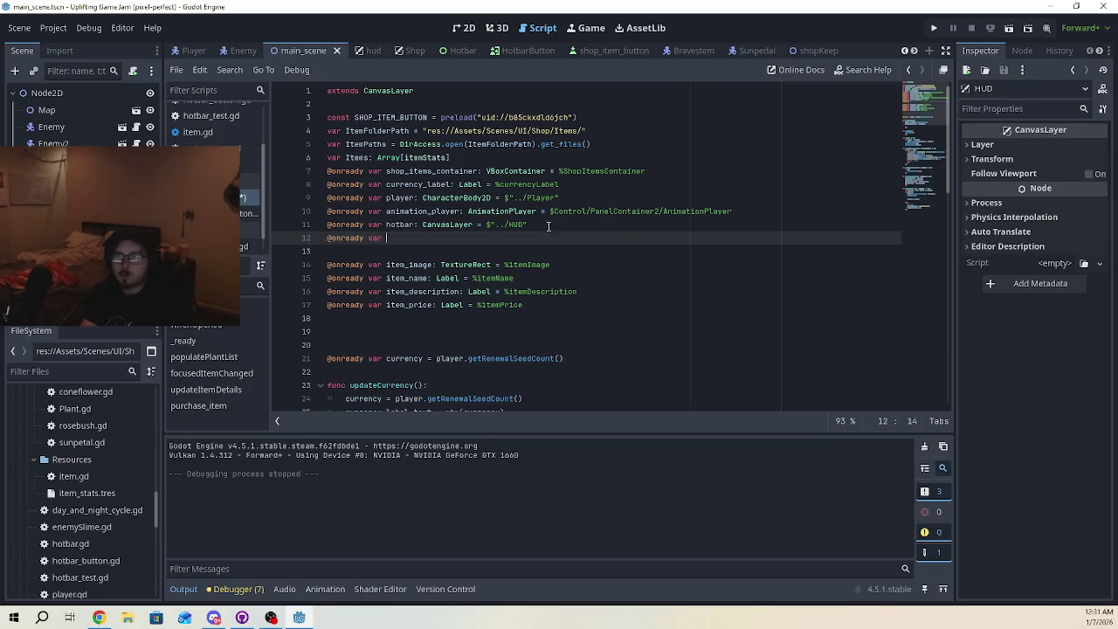
{"action": "double_click", "coordinate": [404, 225]}
{"action": "type", "text": "hud"}
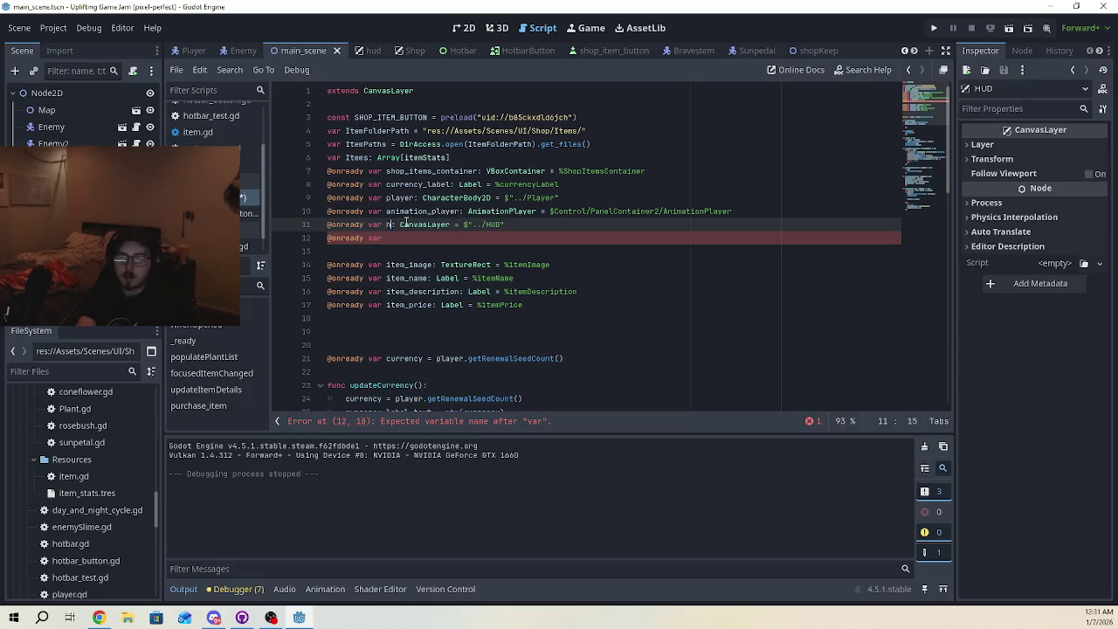
{"action": "left_click", "coordinate": [409, 241]}
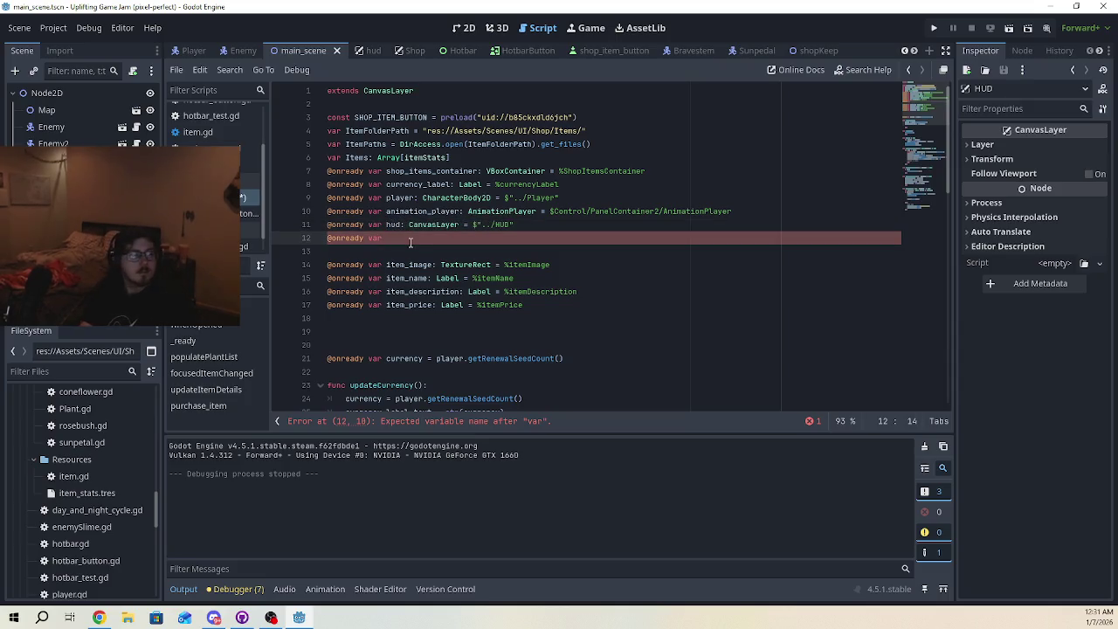
{"action": "type", "text": "hotbar"}
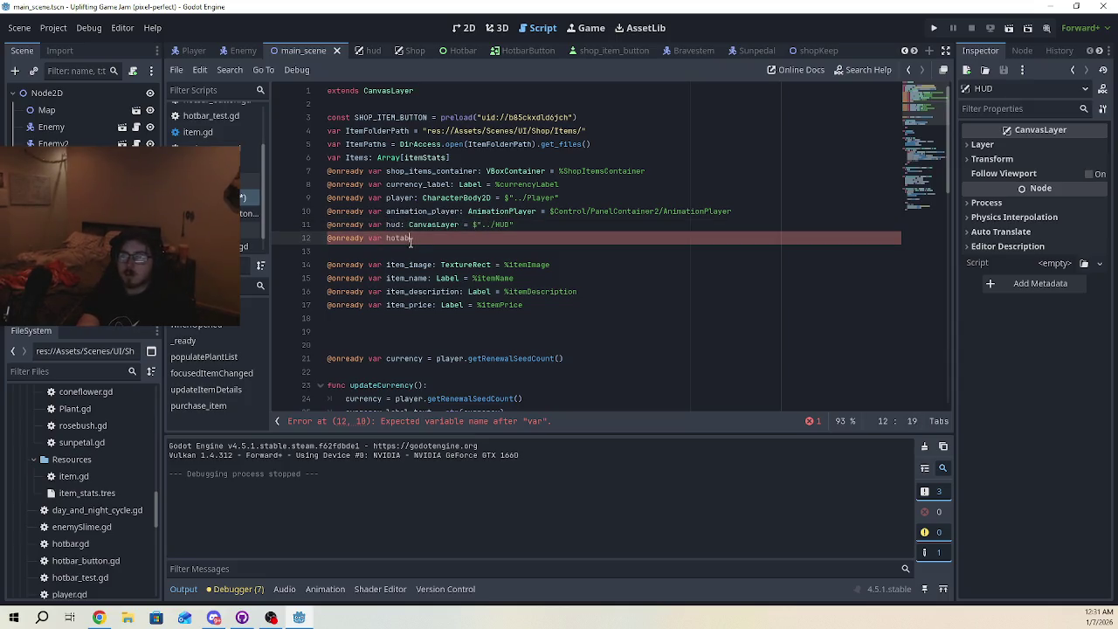
{"action": "type", "text": "bar:"}
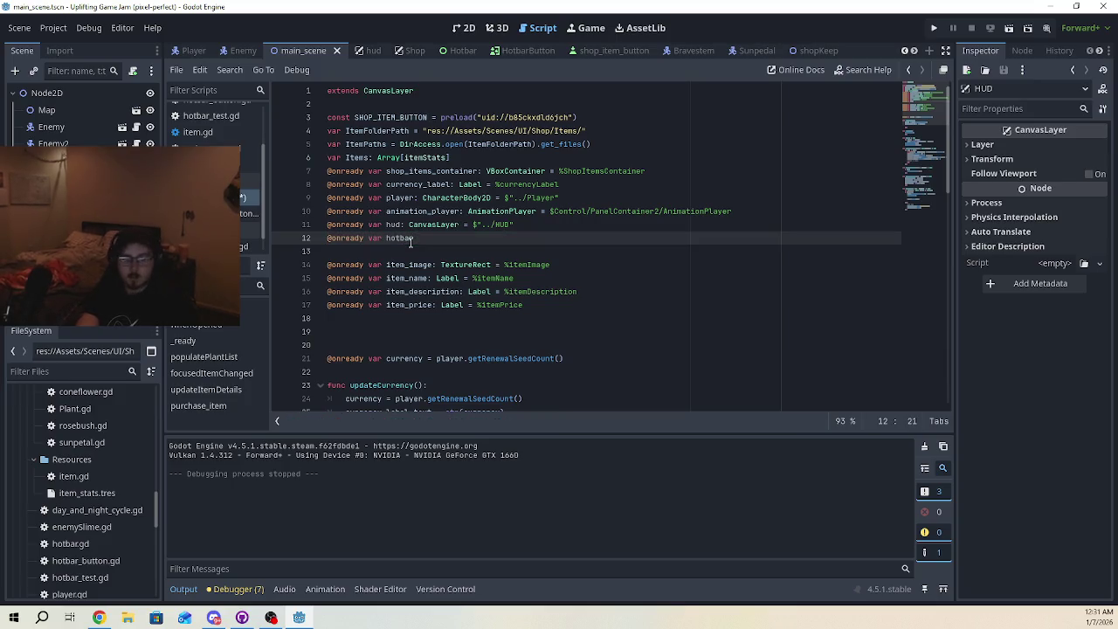
{"action": "type", "text": " Hotbar "}
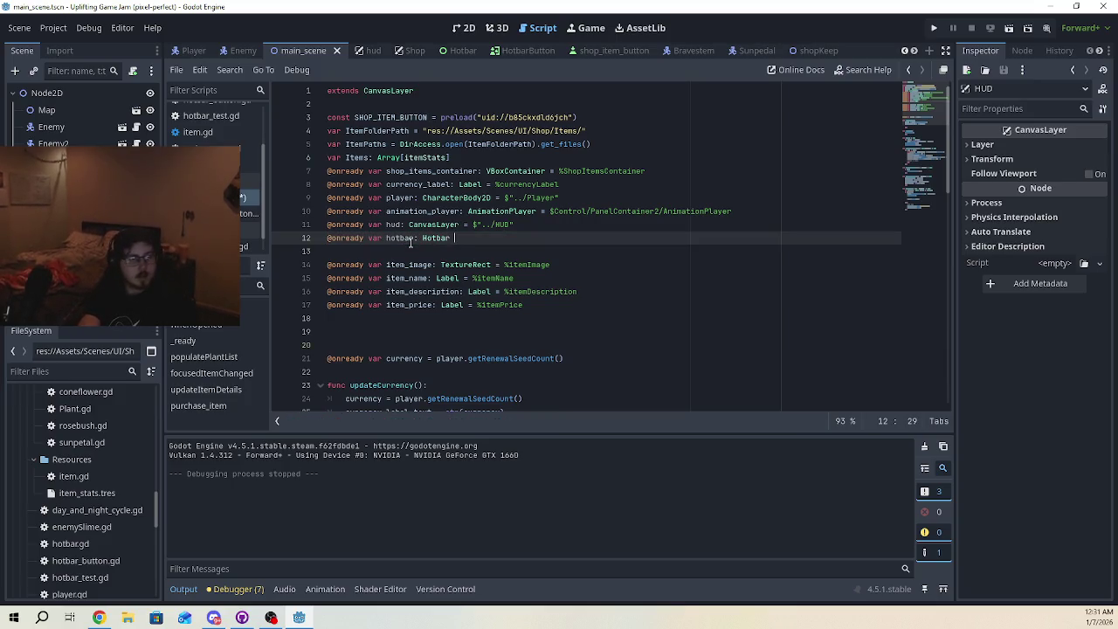
{"action": "type", "text": "= hud.g"}
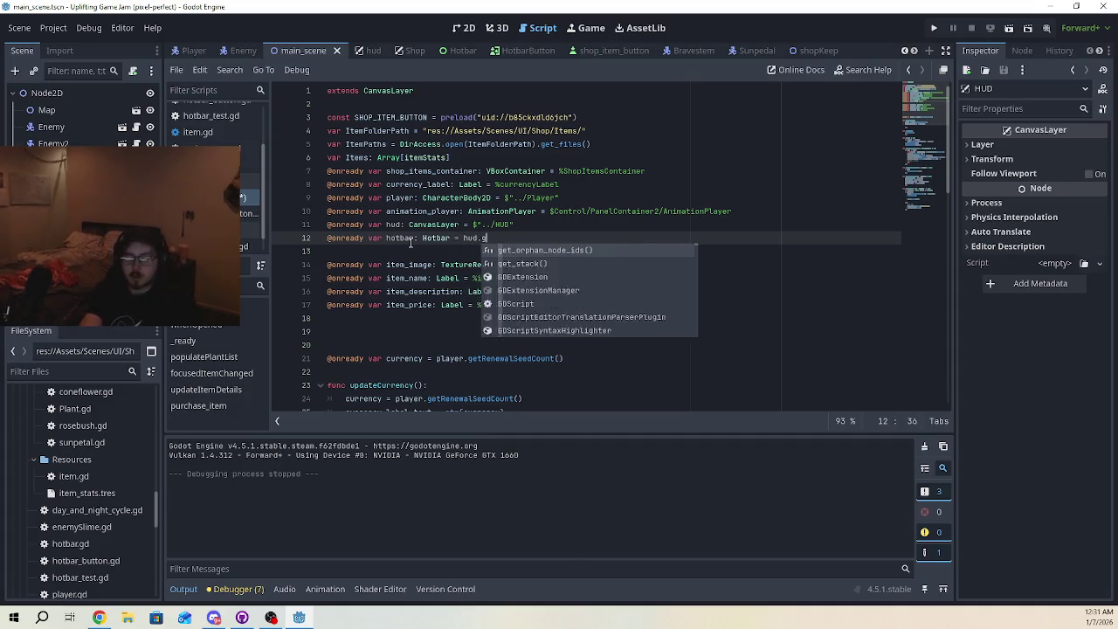
{"action": "type", "text": "et_ch"}
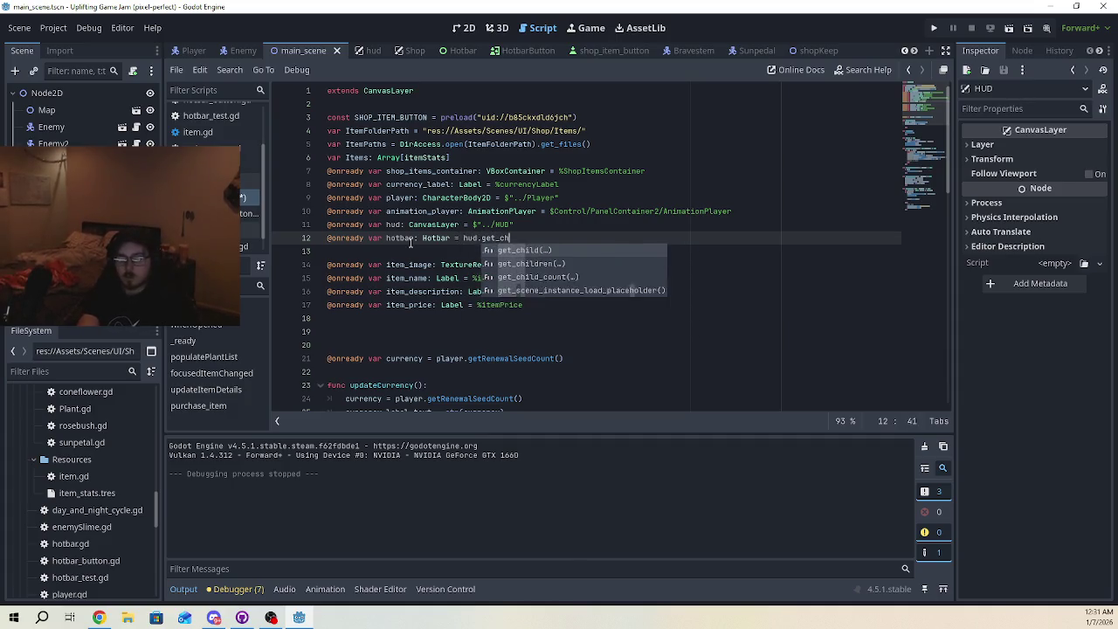
{"action": "type", "text": "ild())"}
{"action": "key", "text": "ctrl+s"}
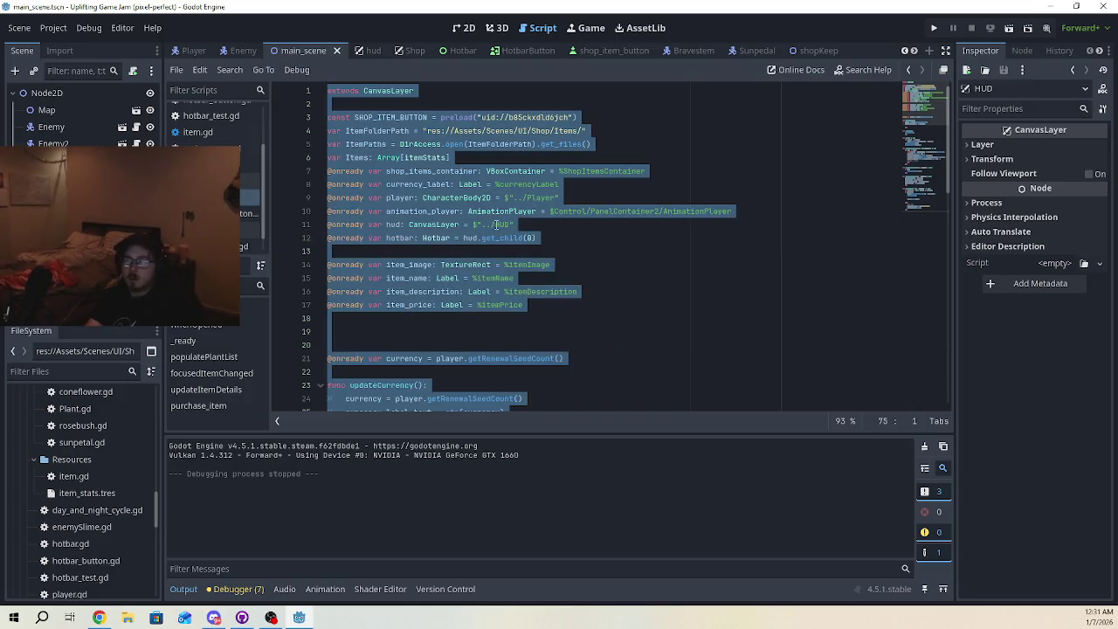
Delete the blank lines around hotbar.addItem(plant) in purchase_item, then run the project
{"action": "left_click", "coordinate": [528, 291]}
{"action": "left_click", "coordinate": [529, 278]}
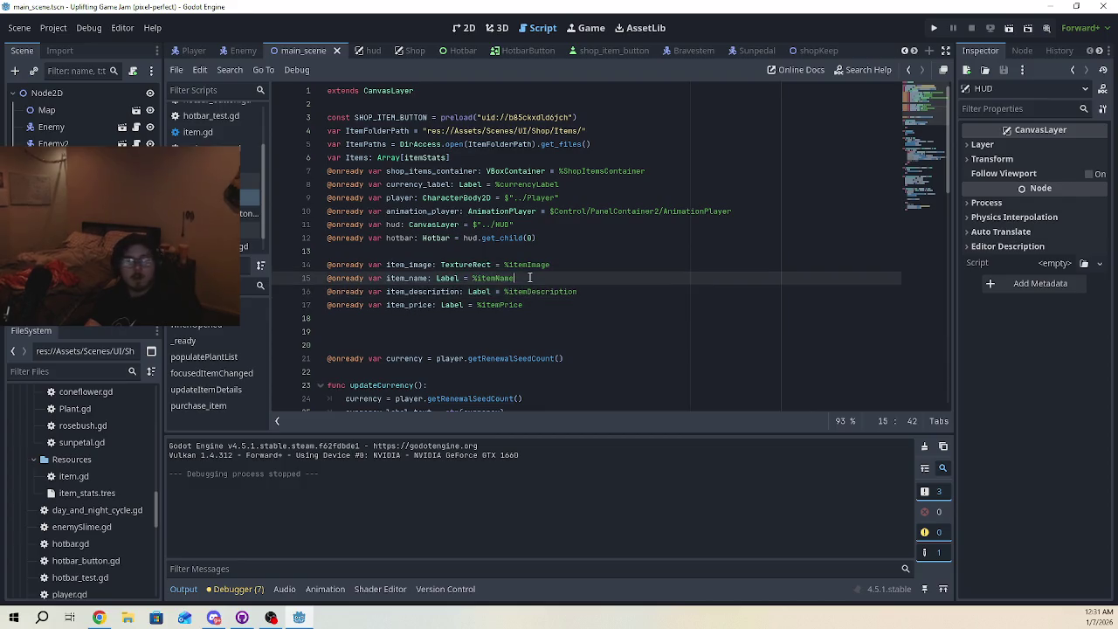
{"action": "left_click", "coordinate": [515, 265]}
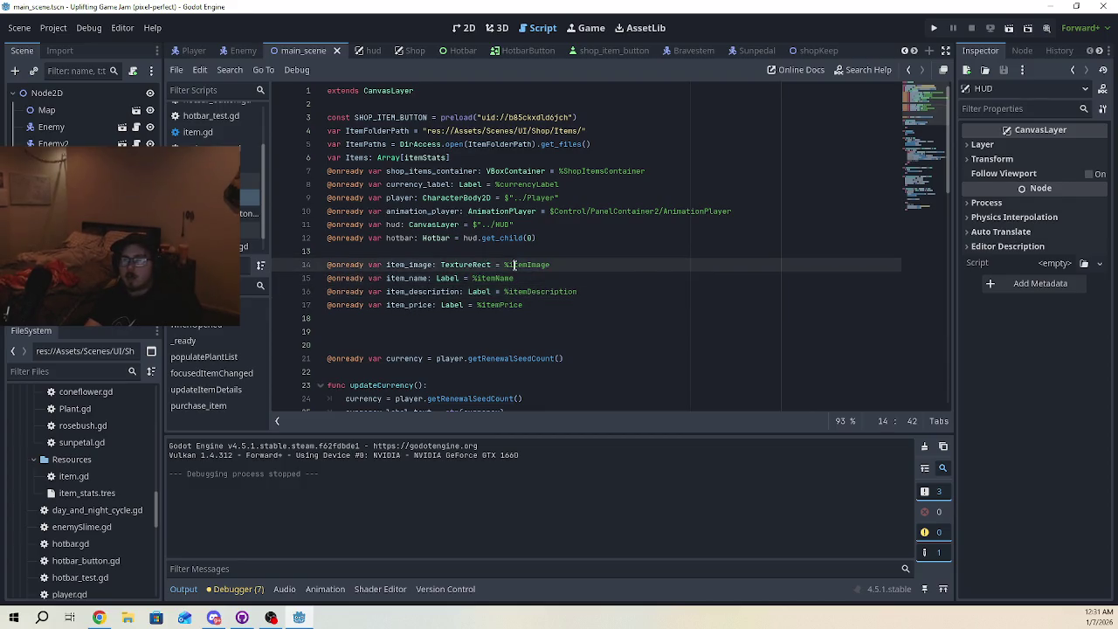
{"action": "scroll", "coordinate": [576, 397], "scroll_direction": "down", "scroll_amount": 15}
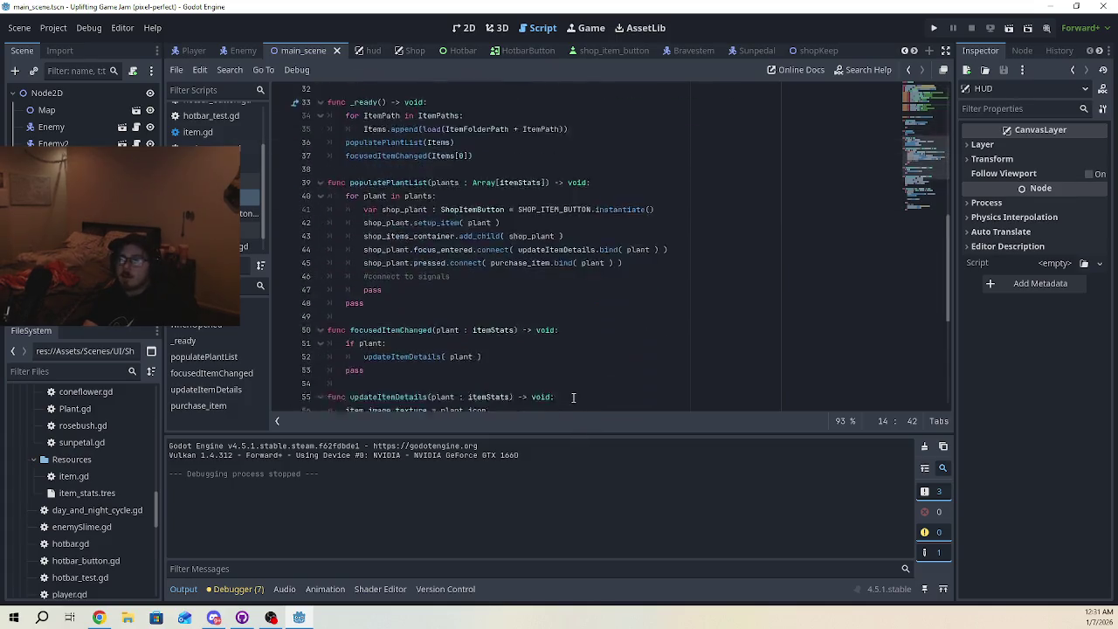
{"action": "left_click", "coordinate": [505, 309]}
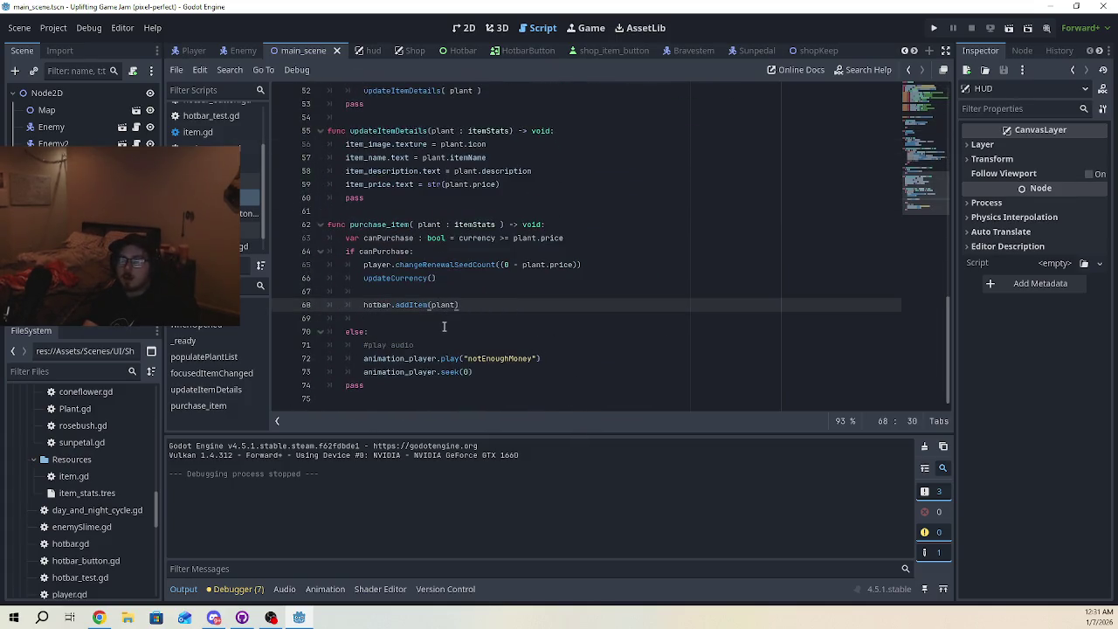
{"action": "left_click", "coordinate": [469, 292]}
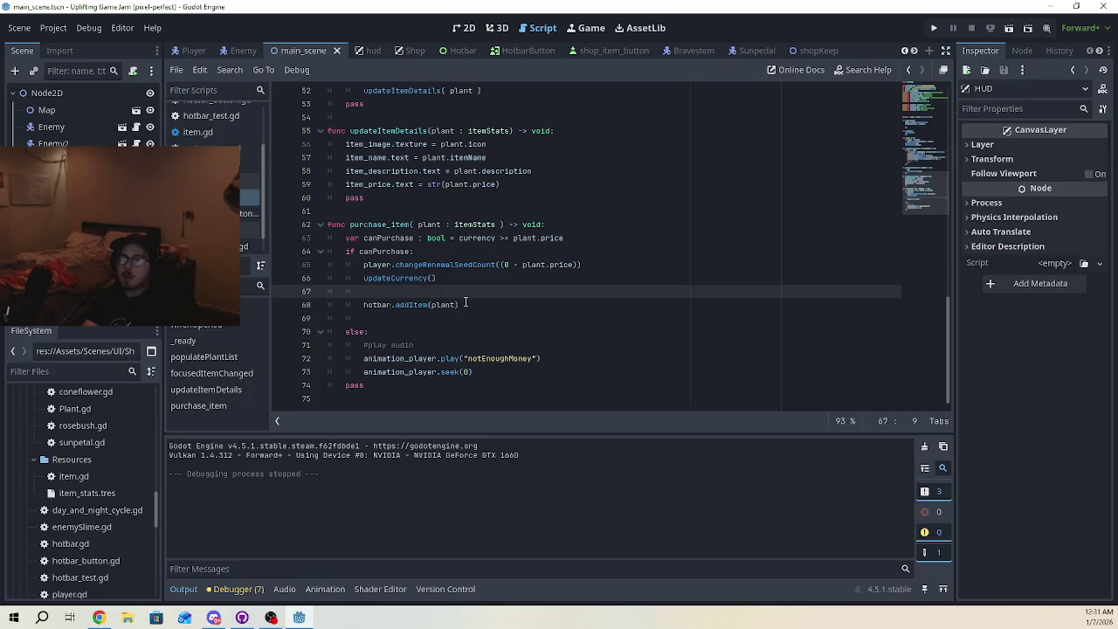
{"action": "key", "text": "BackSpace"}
{"action": "key", "text": "BackSpace"}
{"action": "left_click", "coordinate": [455, 306]}
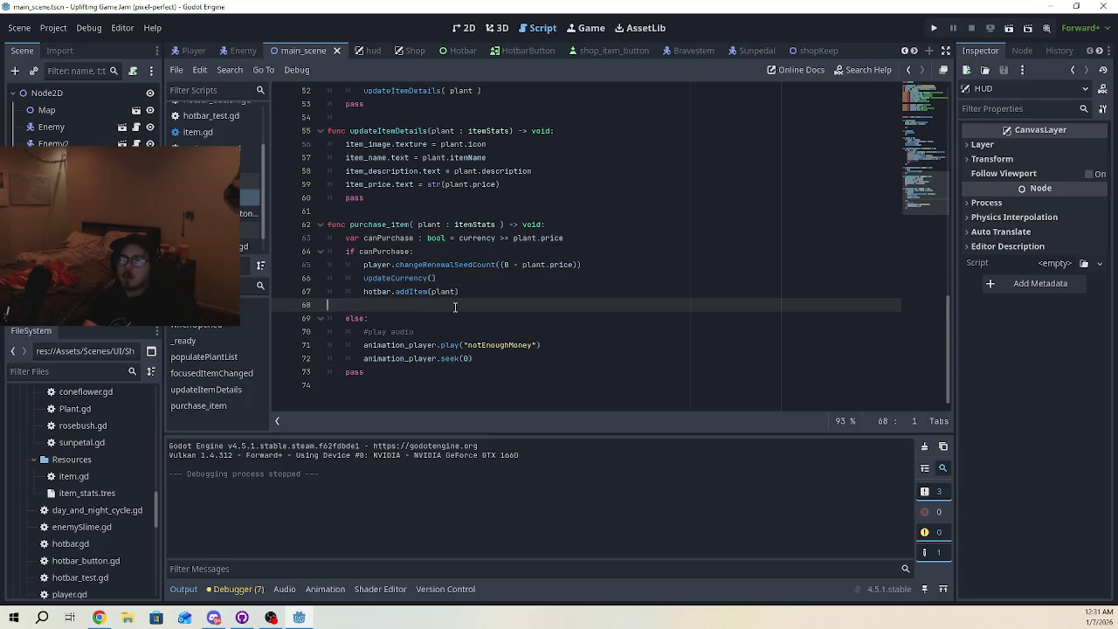
{"action": "key", "text": "BackSpace"}
{"action": "left_click", "coordinate": [933, 27]}
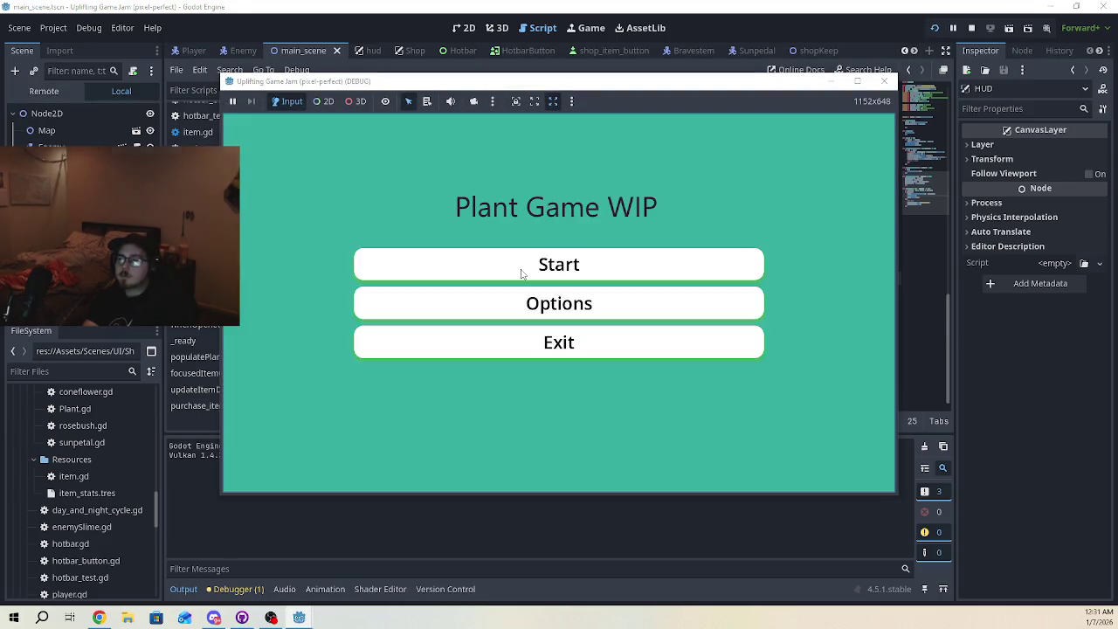
Start the game, walk into the shop, buy three Bravestems, then stop the run
{"action": "left_click", "coordinate": [520, 273]}
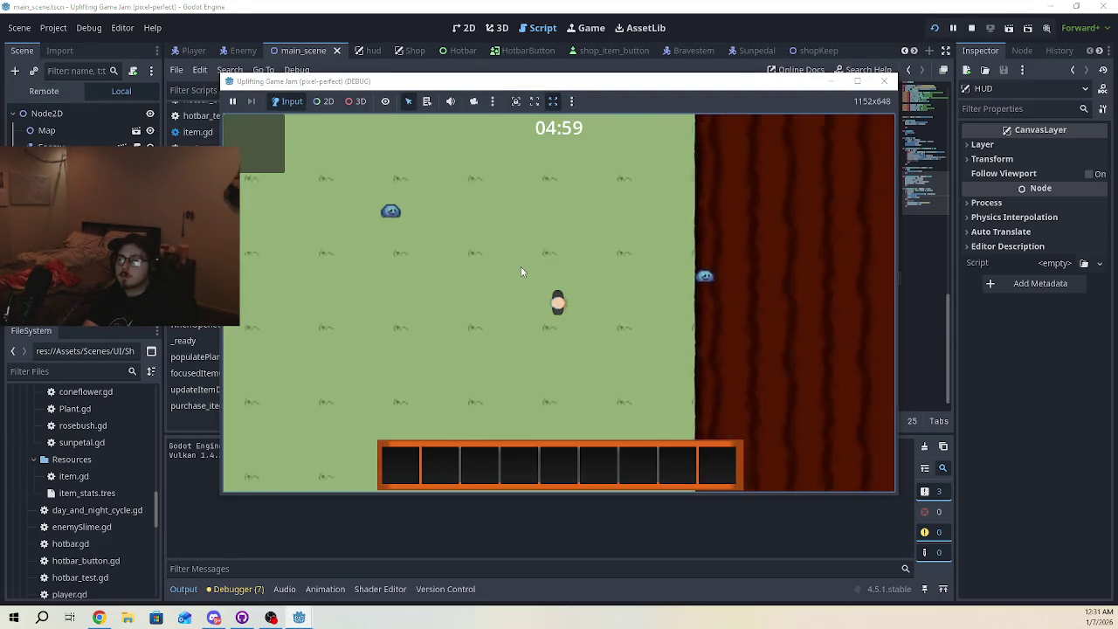
{"action": "key", "text": "d"}
{"action": "key", "text": "w"}
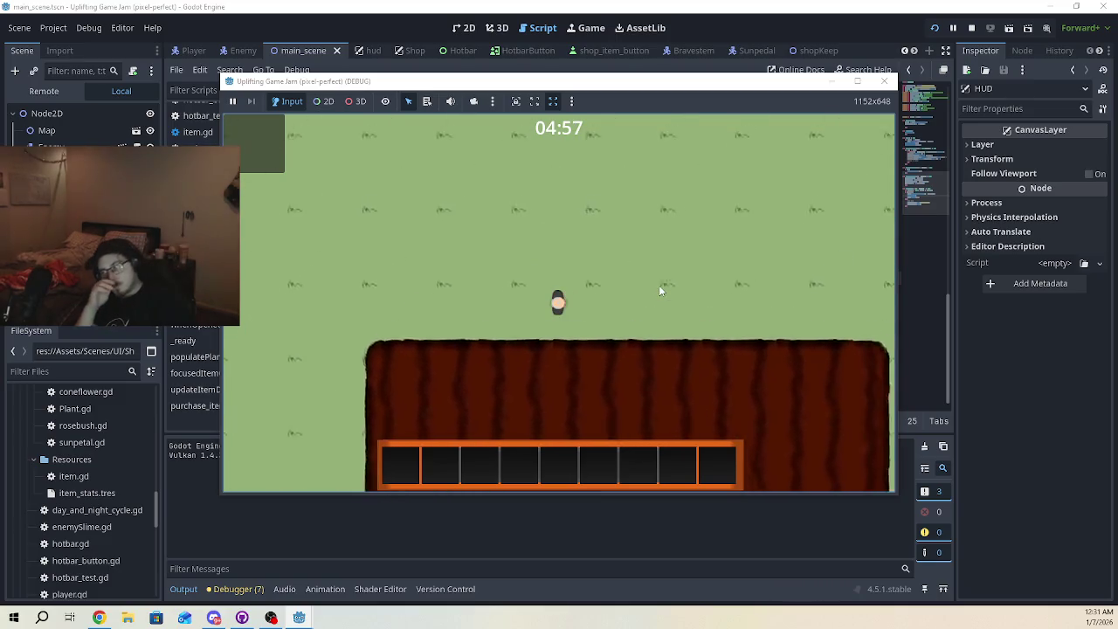
{"action": "key", "text": "d"}
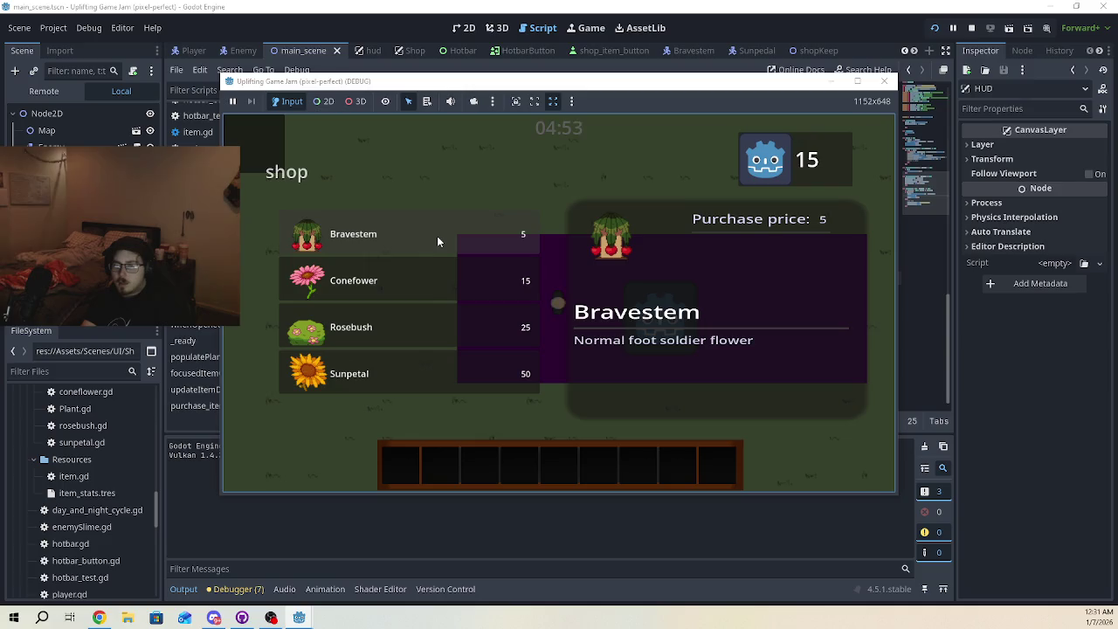
{"action": "left_click", "coordinate": [437, 236]}
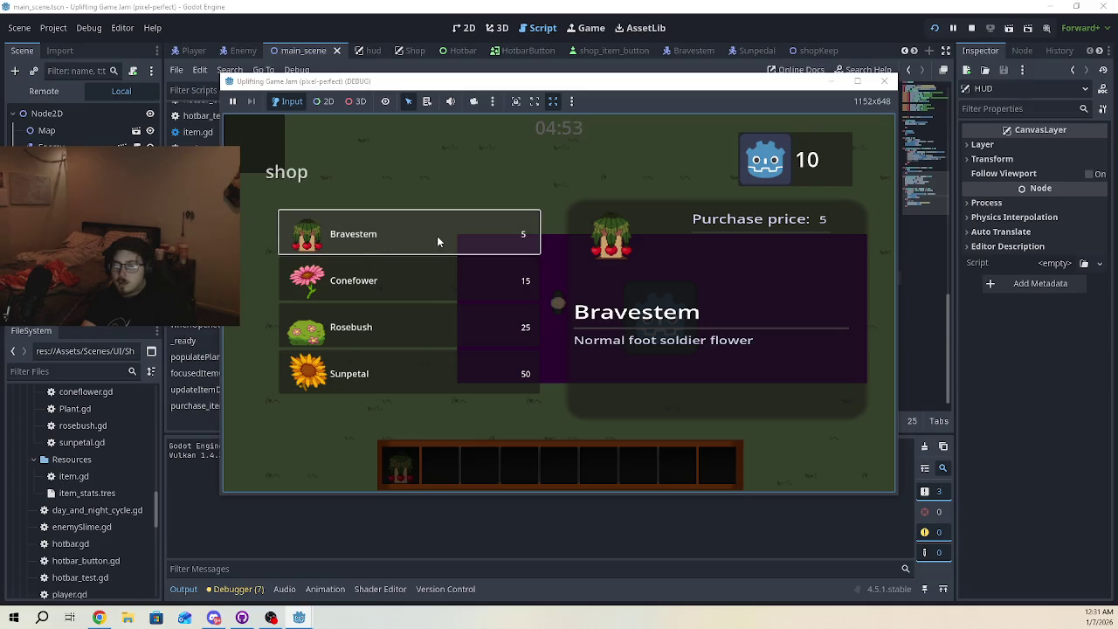
{"action": "double_click", "coordinate": [442, 234]}
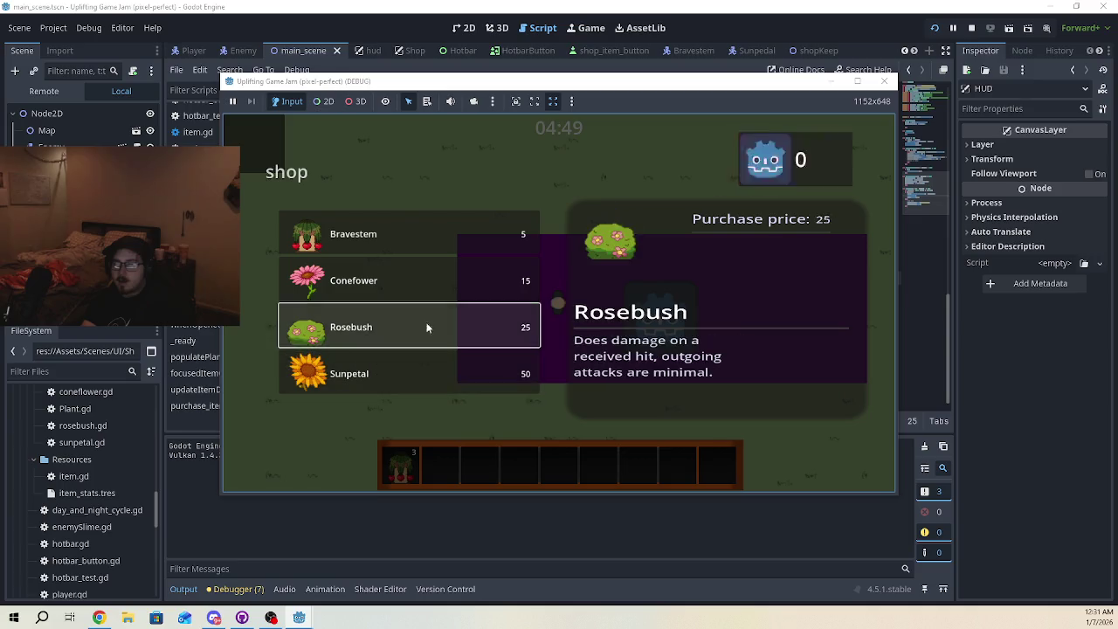
{"action": "left_click", "coordinate": [886, 83]}
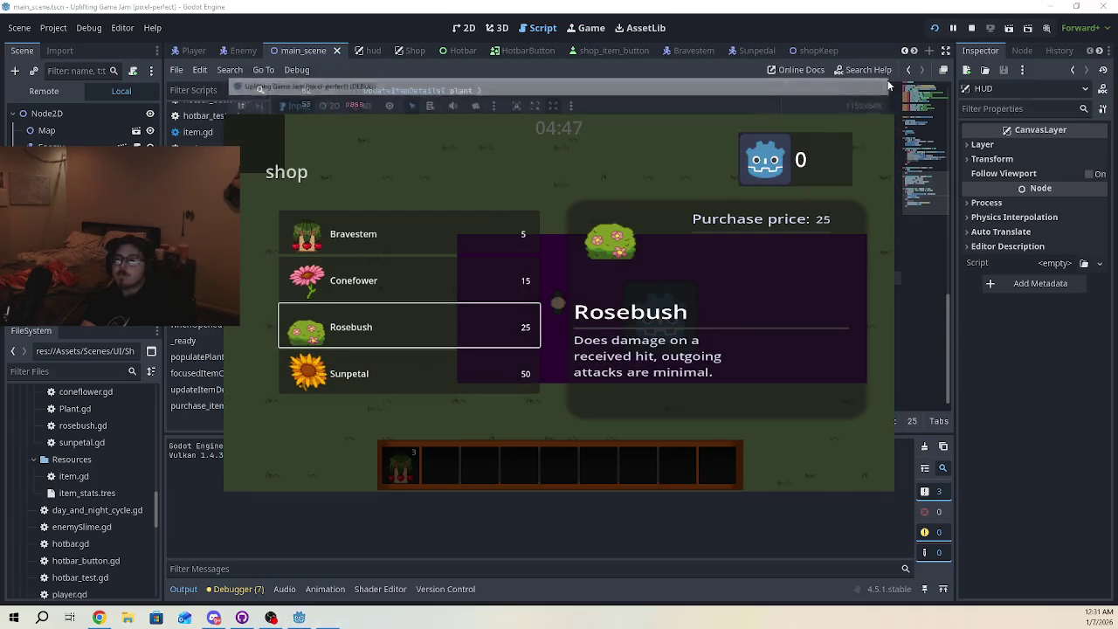
Rerun, buy a Conefower for 15 coins and plant it, hitting the player.gd:25 error
{"action": "left_click", "coordinate": [934, 28]}
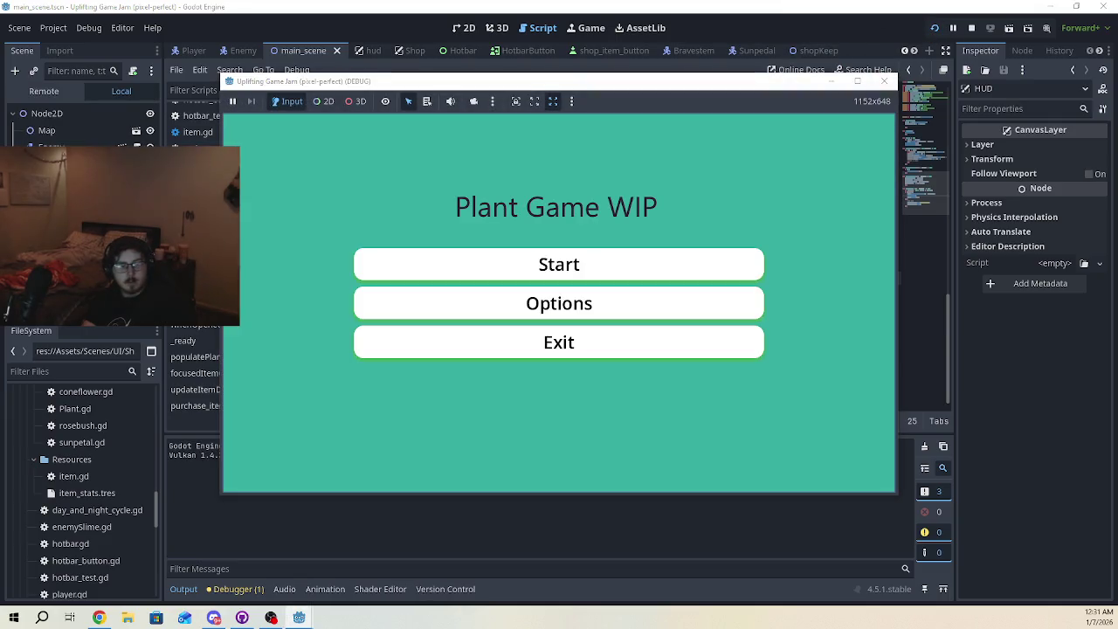
{"action": "left_click", "coordinate": [724, 264]}
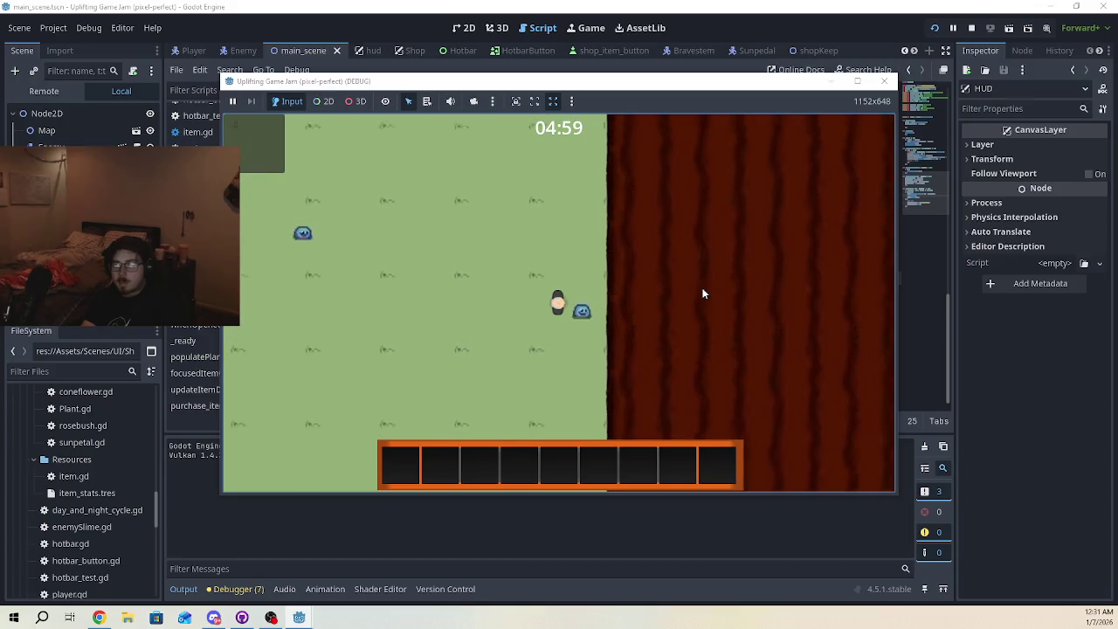
{"action": "key", "text": "w+d"}
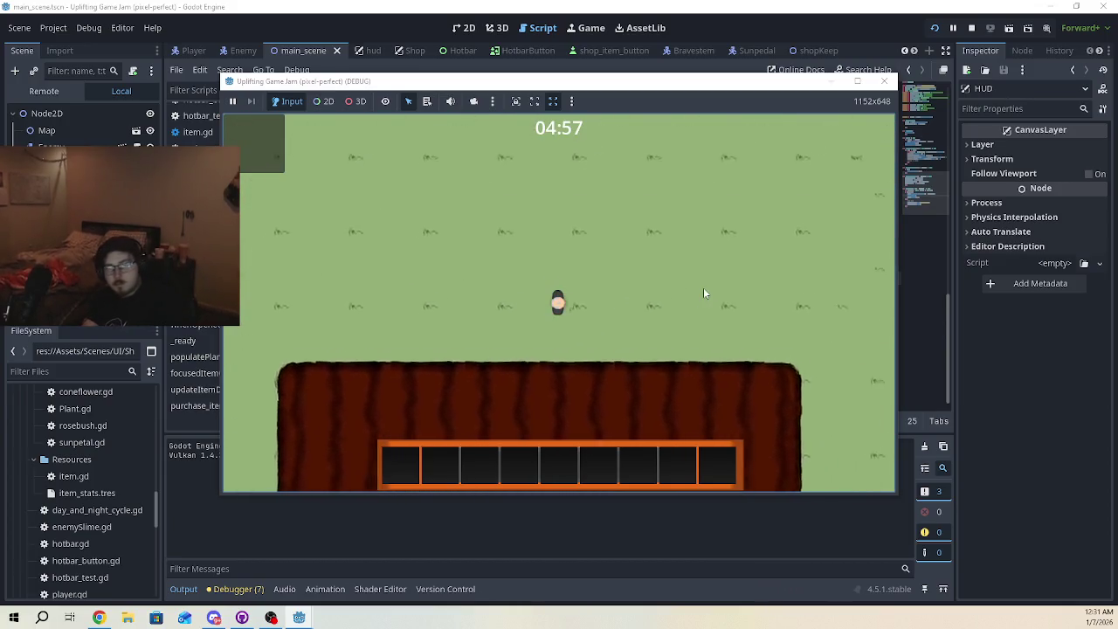
{"action": "key", "text": "e"}
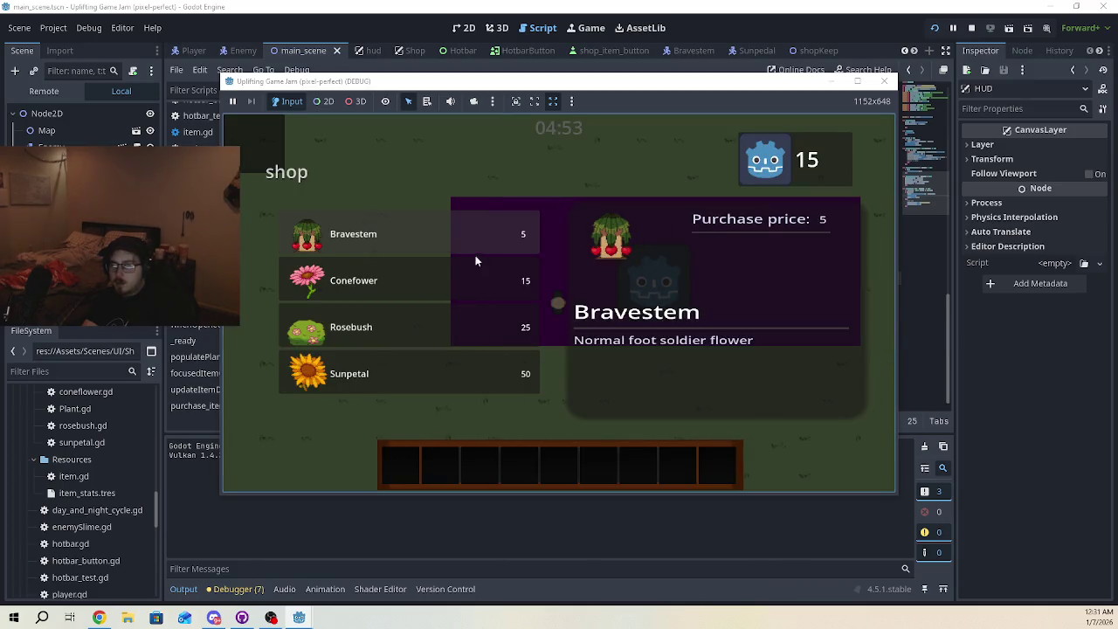
{"action": "left_click", "coordinate": [474, 271]}
{"action": "key", "text": "e"}
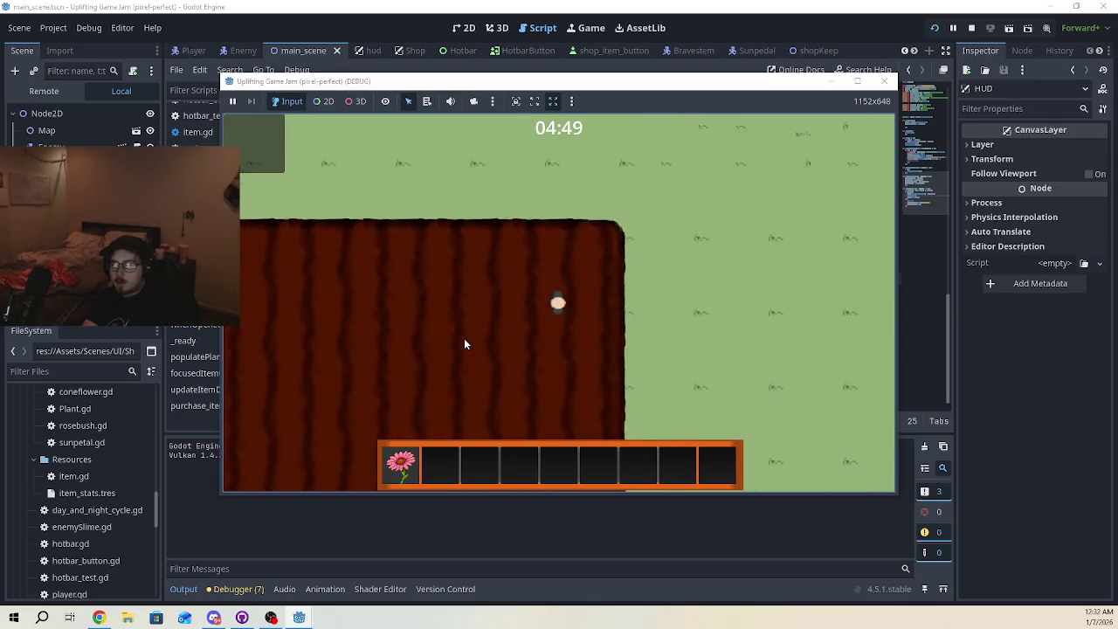
{"action": "left_click", "coordinate": [464, 338]}
{"action": "left_click", "coordinate": [834, 283]}
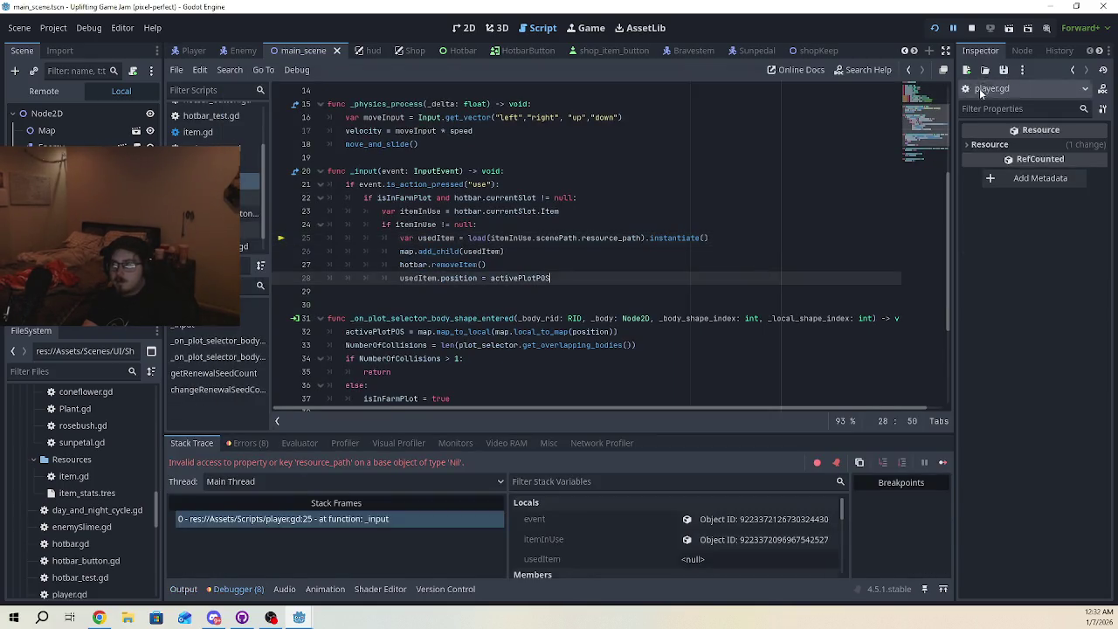
Relaunch the game, walk into the shop and buy three Bravestems with all the coins
{"action": "left_click", "coordinate": [972, 29]}
{"action": "key", "text": "F5"}
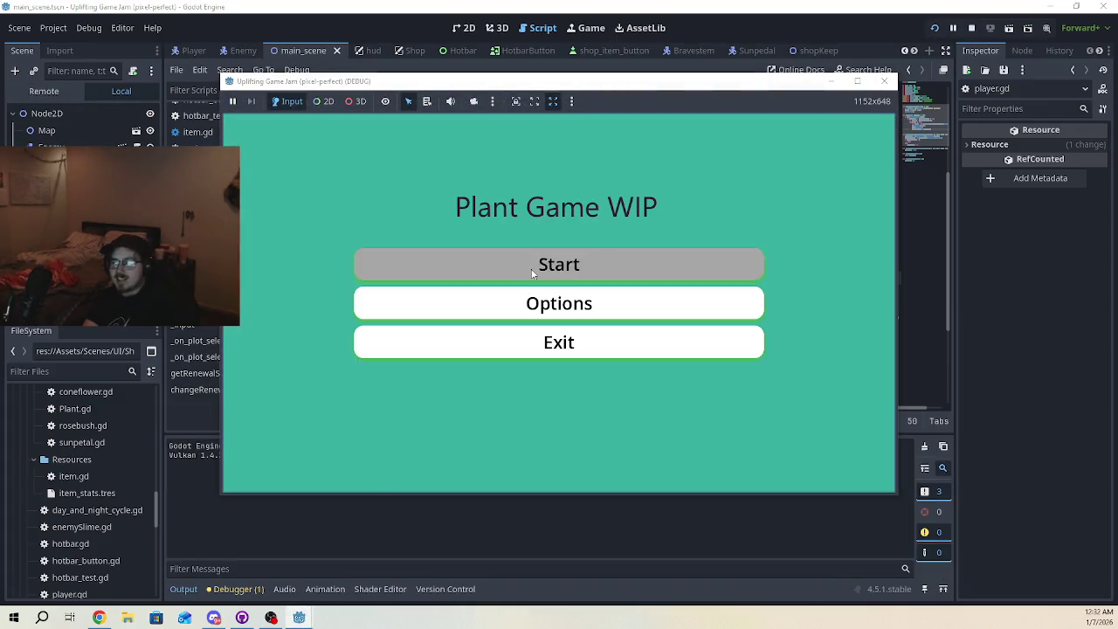
{"action": "left_click", "coordinate": [535, 270]}
{"action": "key", "text": "d"}
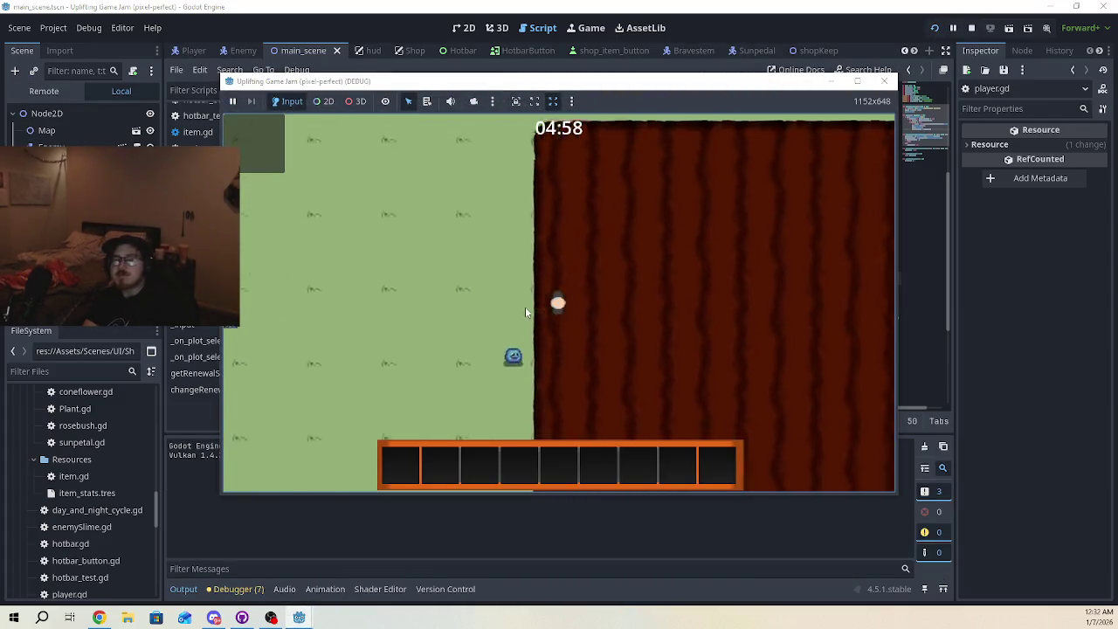
{"action": "key", "text": "w"}
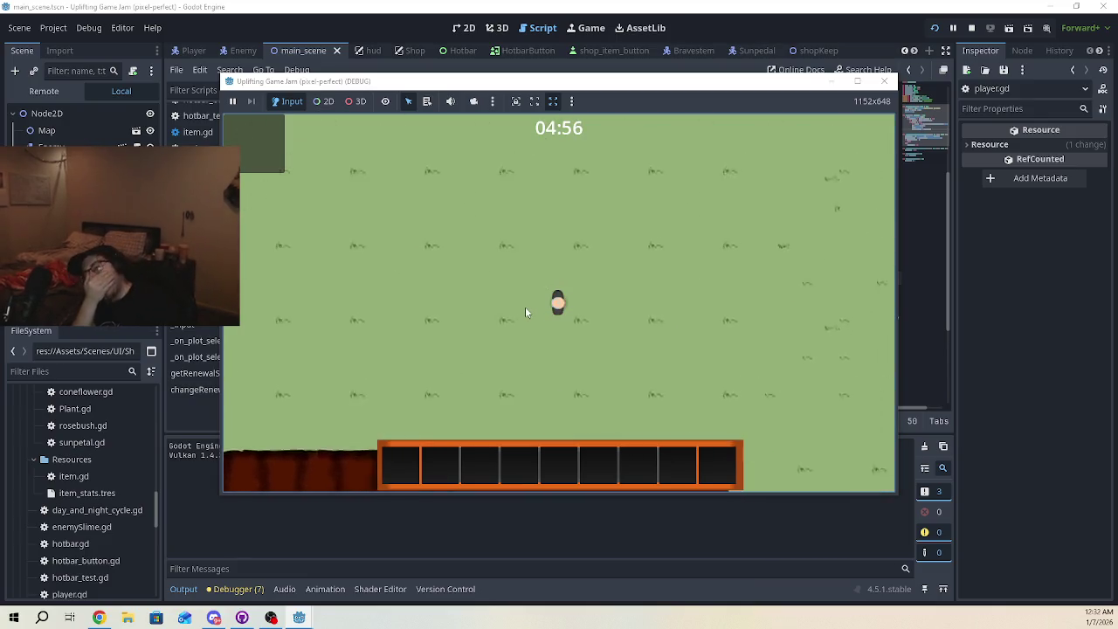
{"action": "key", "text": "d"}
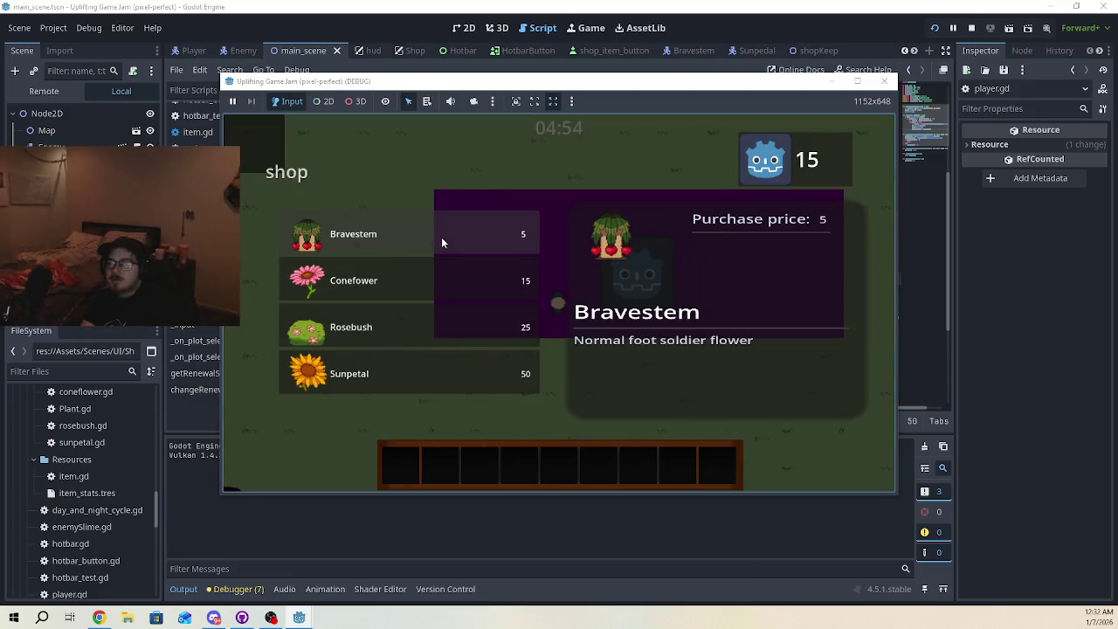
{"action": "double_click", "coordinate": [440, 234]}
{"action": "left_click", "coordinate": [440, 234]}
Leave the shop and plant the three Bravestems on the farm plot, emptying the hotbar
{"action": "key", "text": "s"}
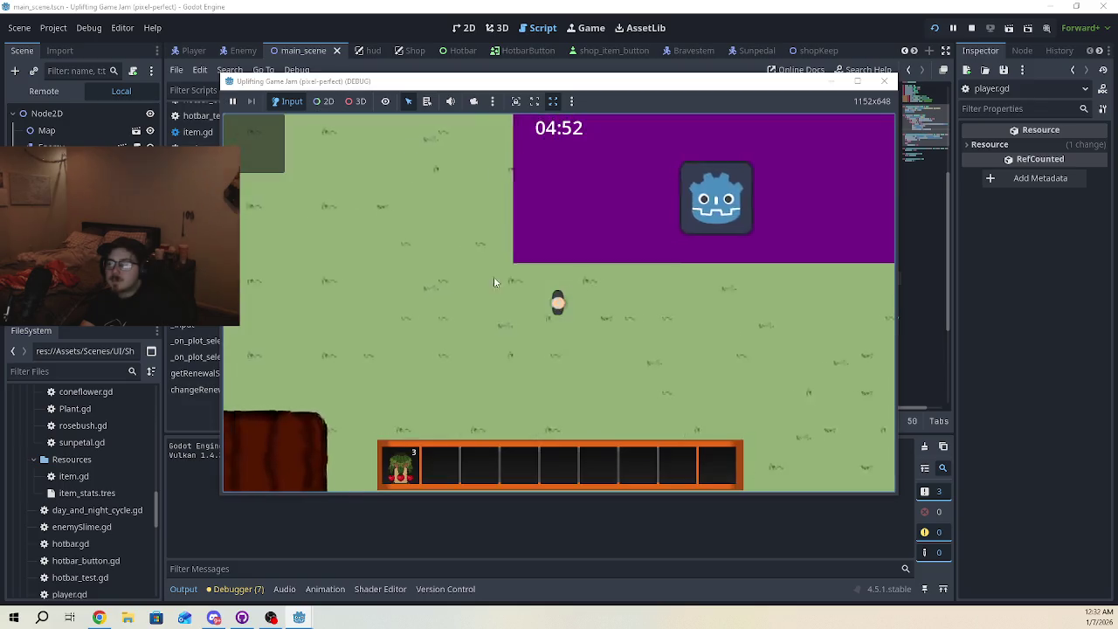
{"action": "key", "text": "a"}
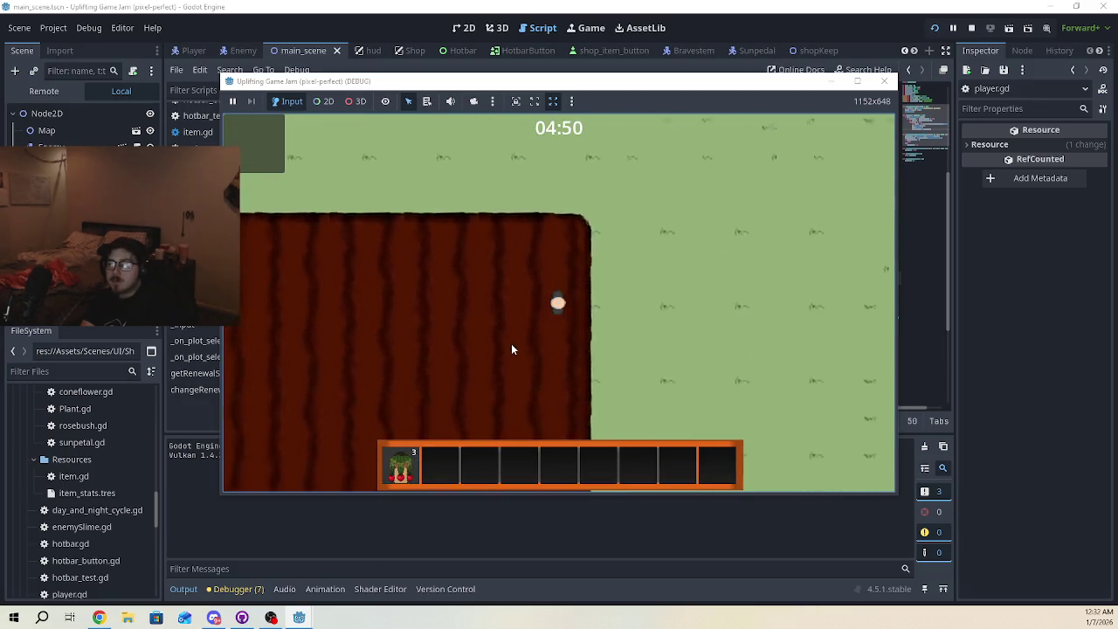
{"action": "key", "text": "w"}
{"action": "key", "text": "a"}
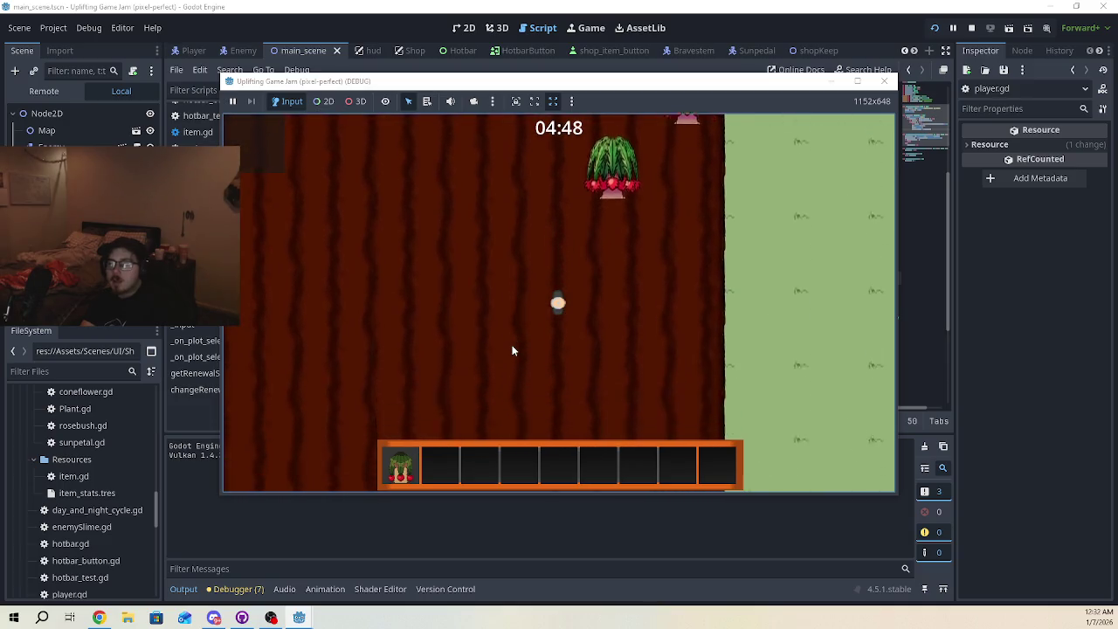
{"action": "key", "text": "d"}
{"action": "key", "text": "a"}
{"action": "key", "text": "w"}
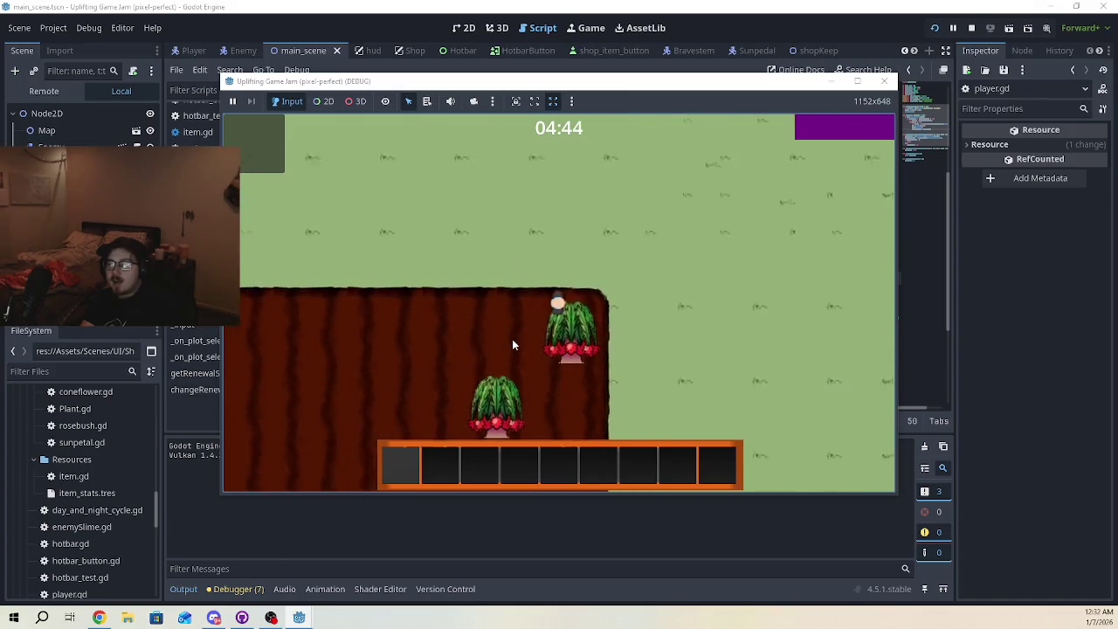
{"action": "key", "text": "w"}
{"action": "key", "text": "d"}
Reopen the shop and try buying Bravestem, Conefower and Rosebush with 0 coins
{"action": "left_click", "coordinate": [646, 216]}
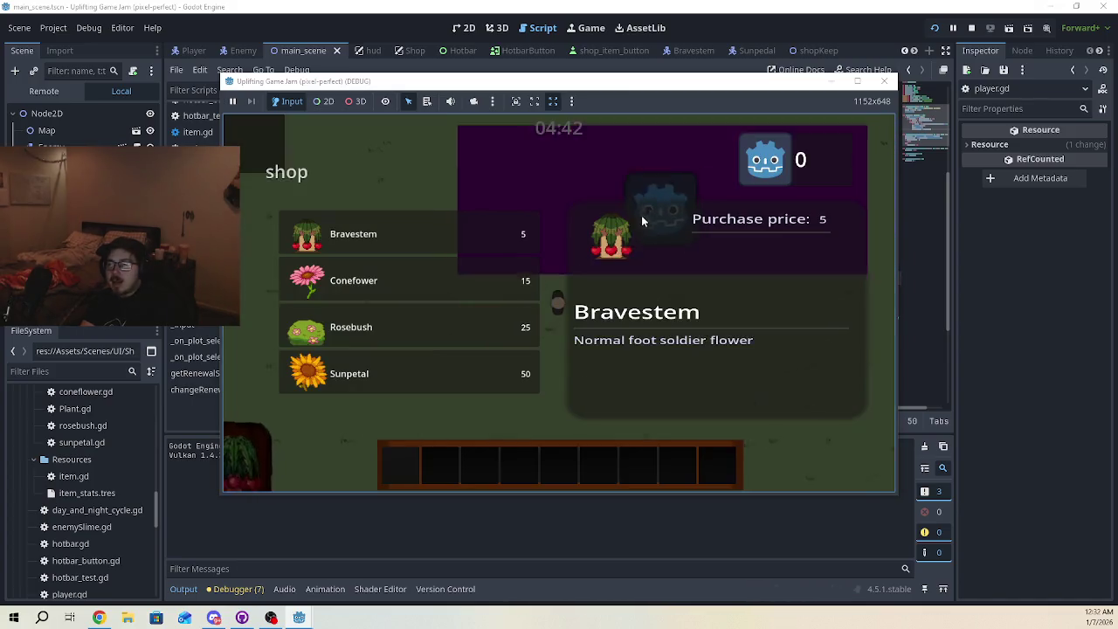
{"action": "key", "text": "s"}
{"action": "key", "text": "w"}
{"action": "key", "text": "d"}
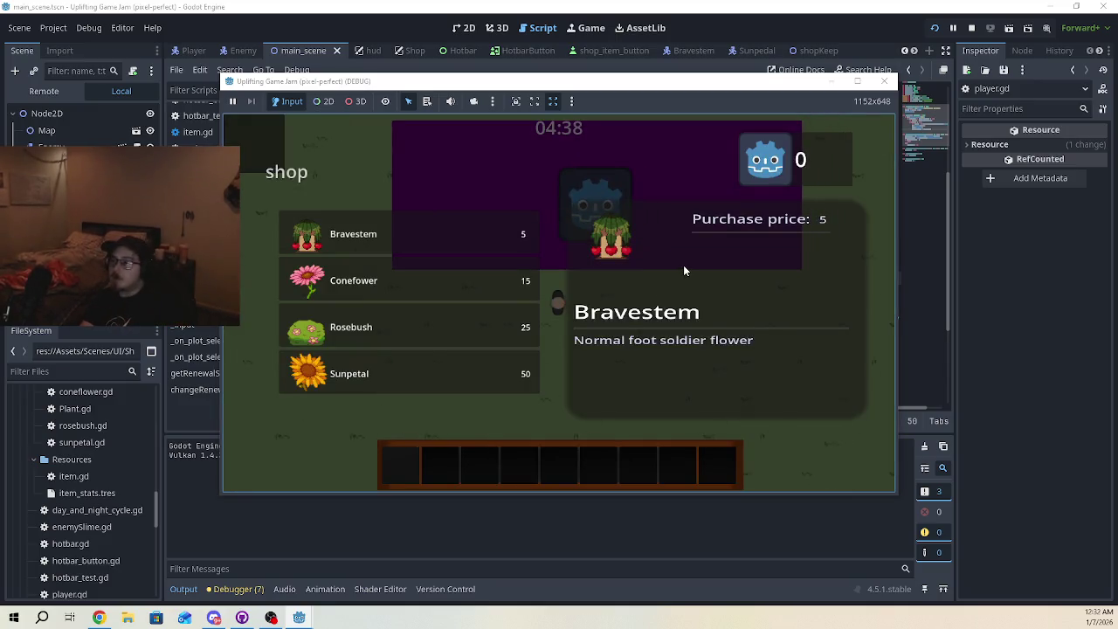
{"action": "left_click", "coordinate": [450, 229]}
{"action": "left_click", "coordinate": [457, 292]}
{"action": "left_click", "coordinate": [461, 310]}
{"action": "key", "text": "Escape"}
{"action": "key", "text": "a"}
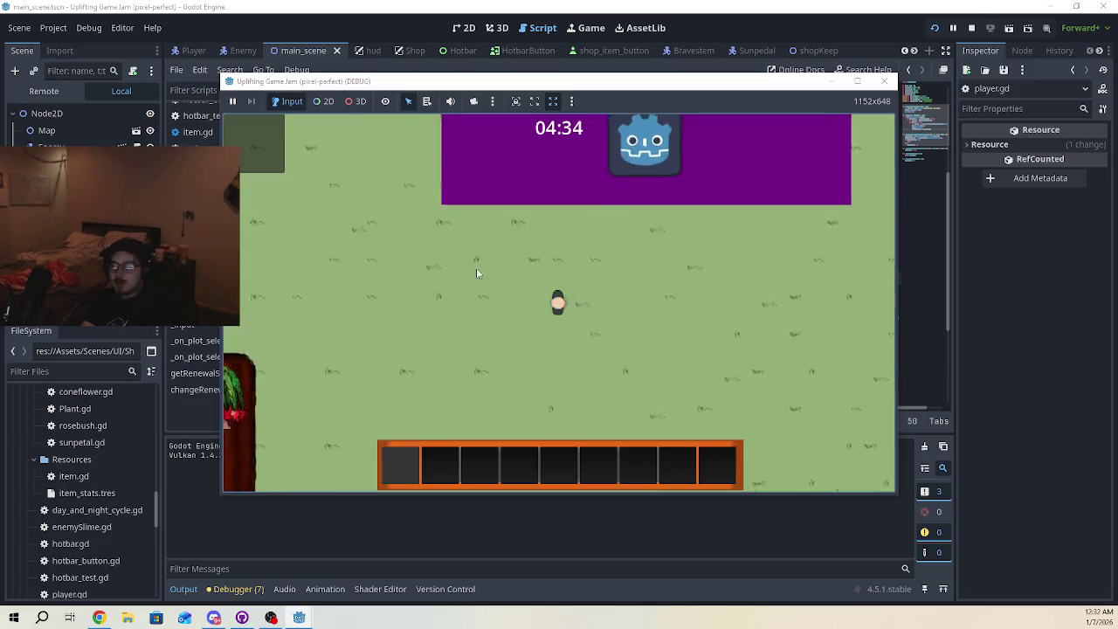
{"action": "key", "text": "s"}
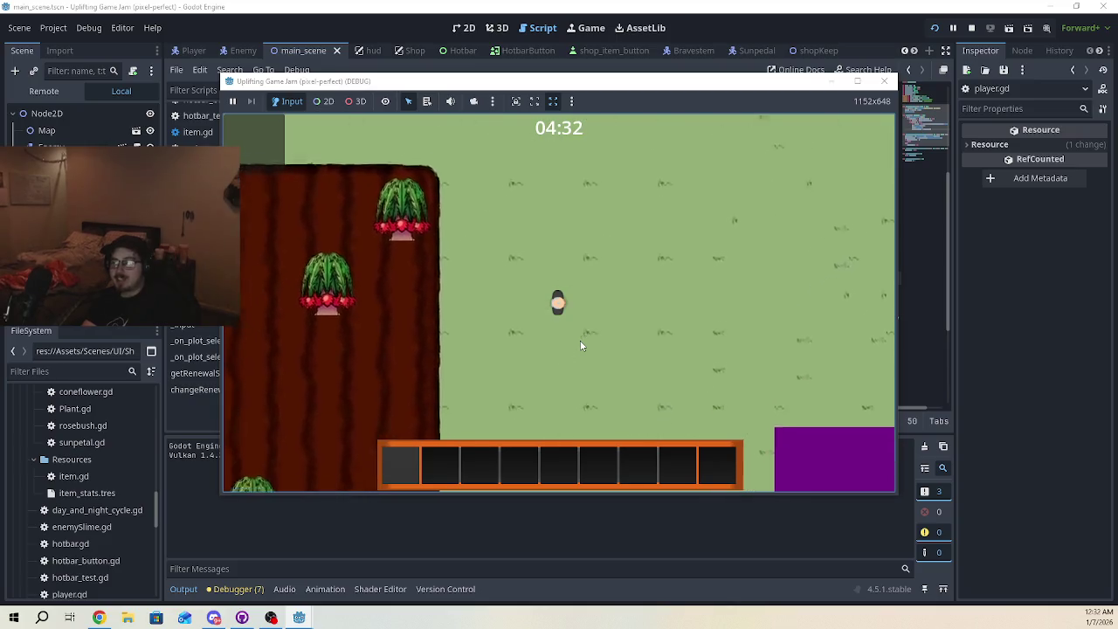
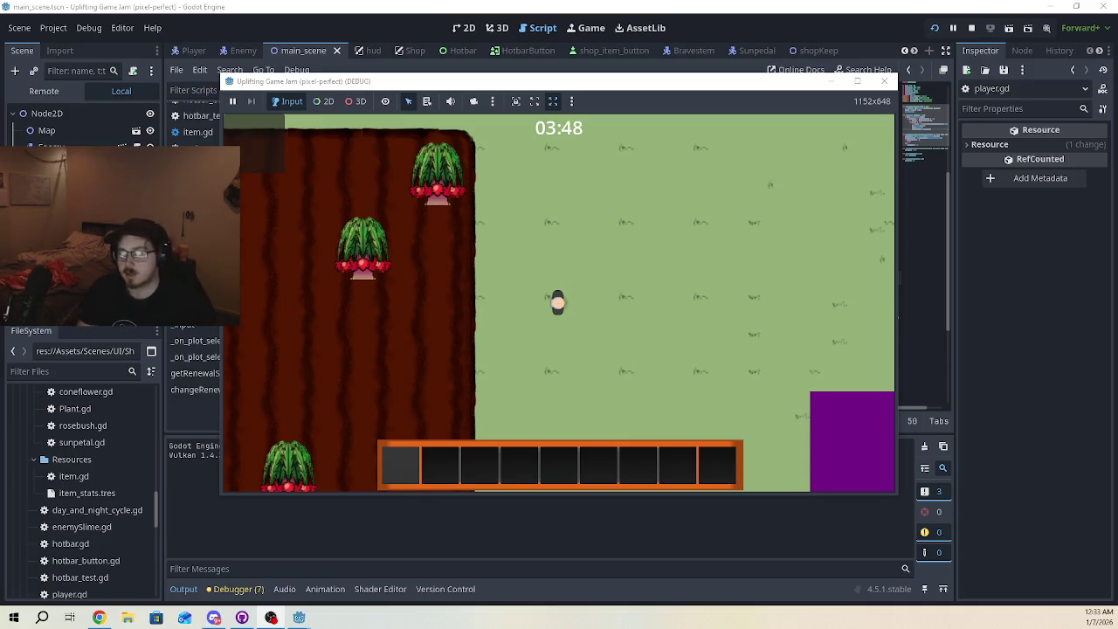
Walk the player left and up across the tilled soil with A, W and S
{"action": "key", "text": "a"}
{"action": "key", "text": "w"}
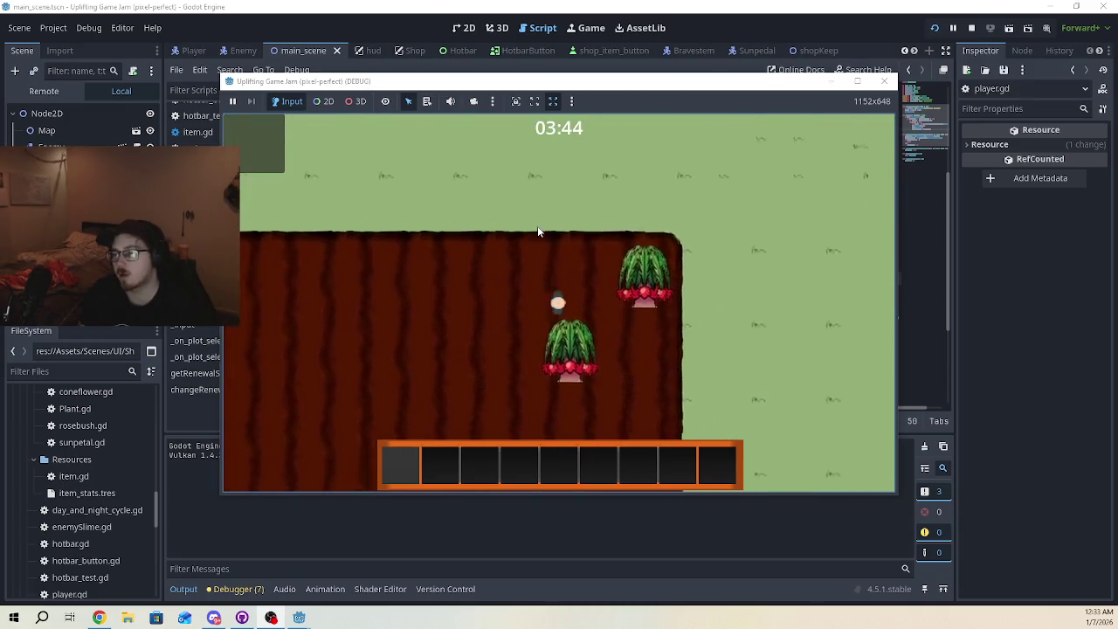
{"action": "key", "text": "a"}
{"action": "key", "text": "s"}
{"action": "key", "text": "a"}
{"action": "key", "text": "w"}
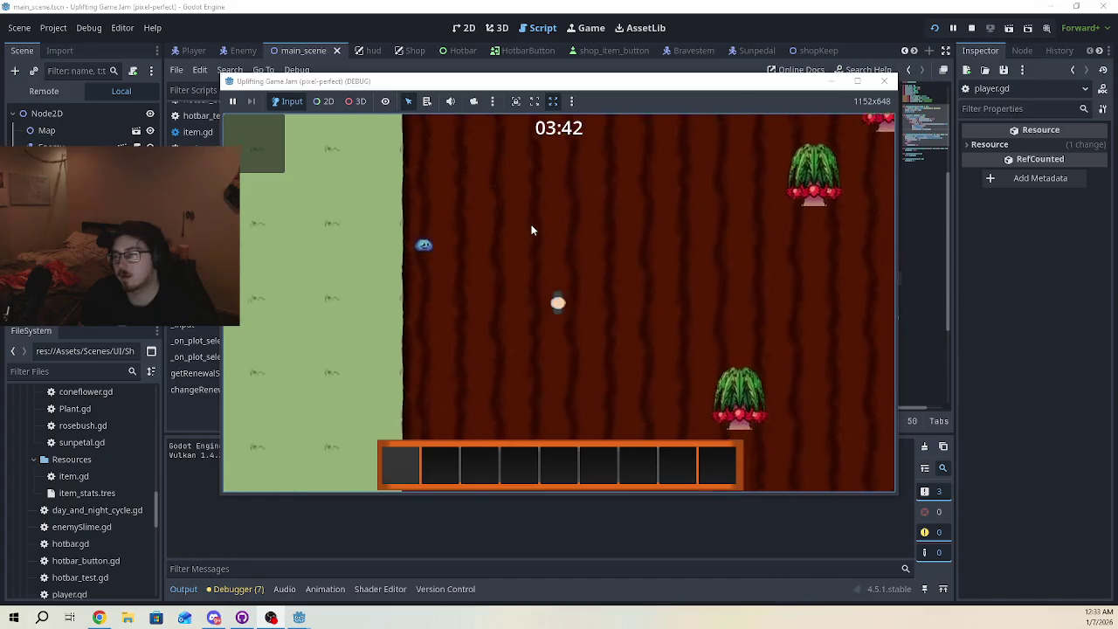
Leave the soil and head left and up across the grass
{"action": "key", "text": "a"}
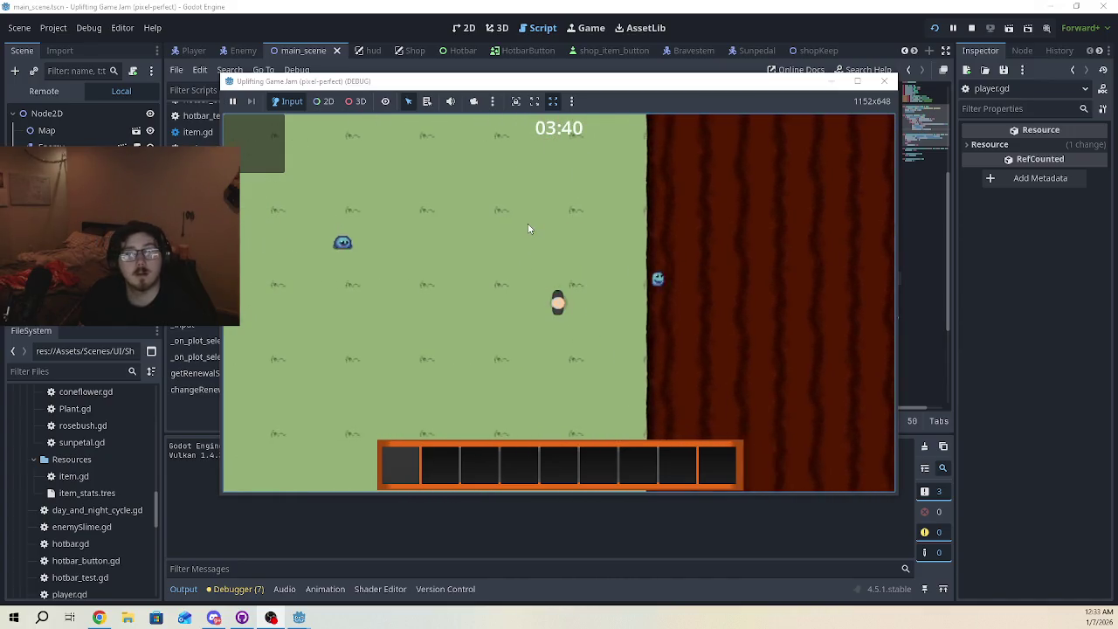
{"action": "key", "text": "a"}
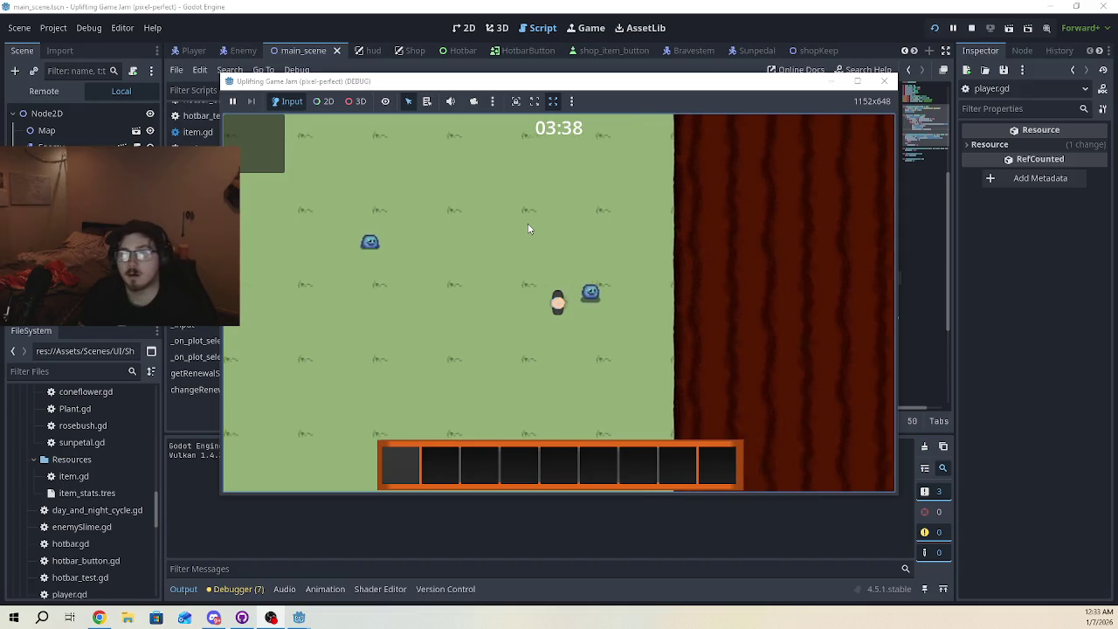
{"action": "key", "text": "w"}
{"action": "key", "text": "a"}
{"action": "key", "text": "a"}
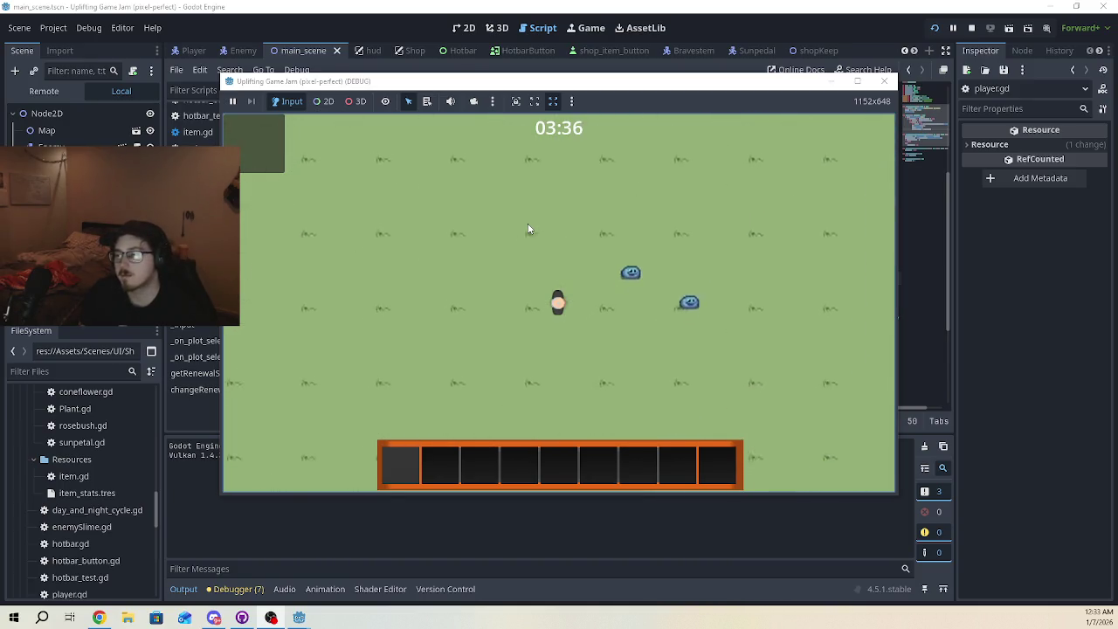
{"action": "key", "text": "s"}
{"action": "key", "text": "d"}
Sidestep left and right on the grass to dodge the approaching slimes
{"action": "key", "text": "a"}
{"action": "key", "text": "a"}
{"action": "key", "text": "d"}
{"action": "key", "text": "a"}
{"action": "key", "text": "d"}
{"action": "key", "text": "a"}
{"action": "key", "text": "d"}
Move down and right away from the slimes, weaving left and right
{"action": "key", "text": "d"}
{"action": "key", "text": "s"}
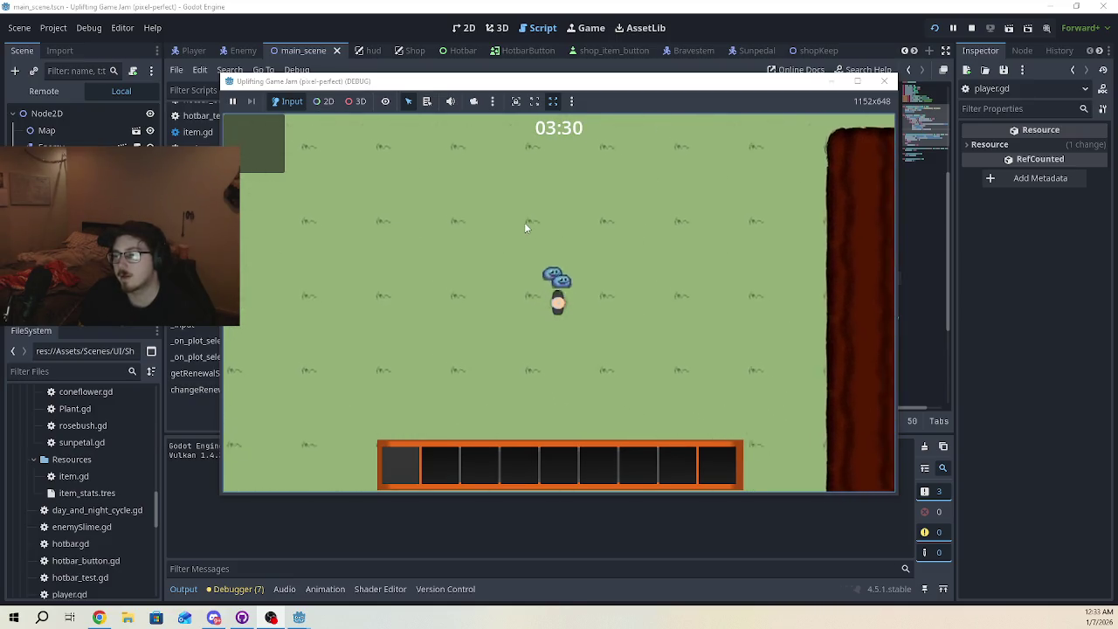
{"action": "key", "text": "a"}
{"action": "key", "text": "d"}
{"action": "key", "text": "a"}
{"action": "key", "text": "s"}
{"action": "key", "text": "d"}
{"action": "key", "text": "a"}
Weave right and left, step up, then zigzag to evade the slimes
{"action": "key", "text": "d"}
{"action": "key", "text": "a"}
{"action": "key", "text": "d"}
{"action": "key", "text": "w"}
{"action": "key", "text": "a"}
{"action": "key", "text": "d"}
{"action": "key", "text": "a"}
{"action": "key", "text": "d"}
{"action": "key", "text": "a"}
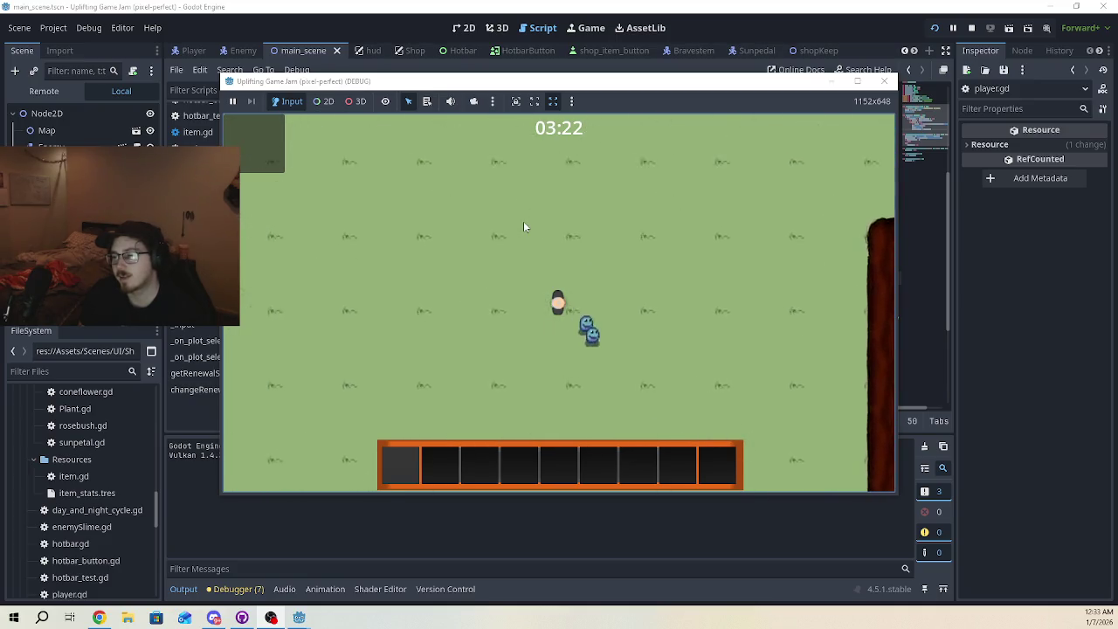
Keep zigzagging across the grass, then step toward the tree edge and back
{"action": "key", "text": "d"}
{"action": "key", "text": "a"}
{"action": "key", "text": "d"}
{"action": "key", "text": "a"}
{"action": "key", "text": "d"}
{"action": "key", "text": "a"}
{"action": "key", "text": "d"}
{"action": "key", "text": "a"}
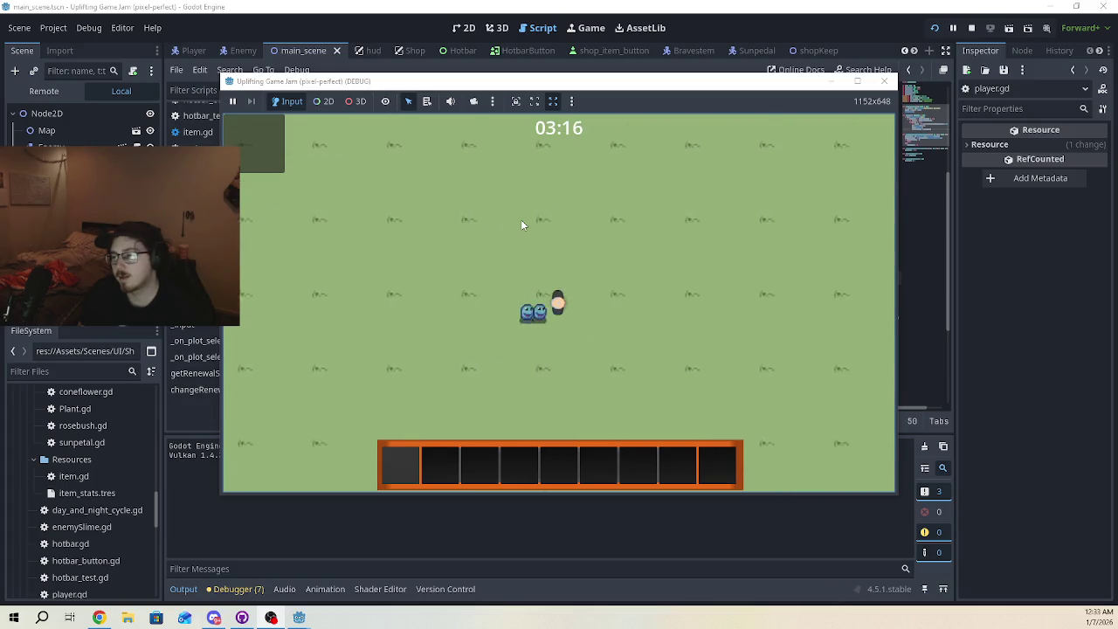
{"action": "key", "text": "d"}
{"action": "key", "text": "a"}
{"action": "key", "text": "a"}
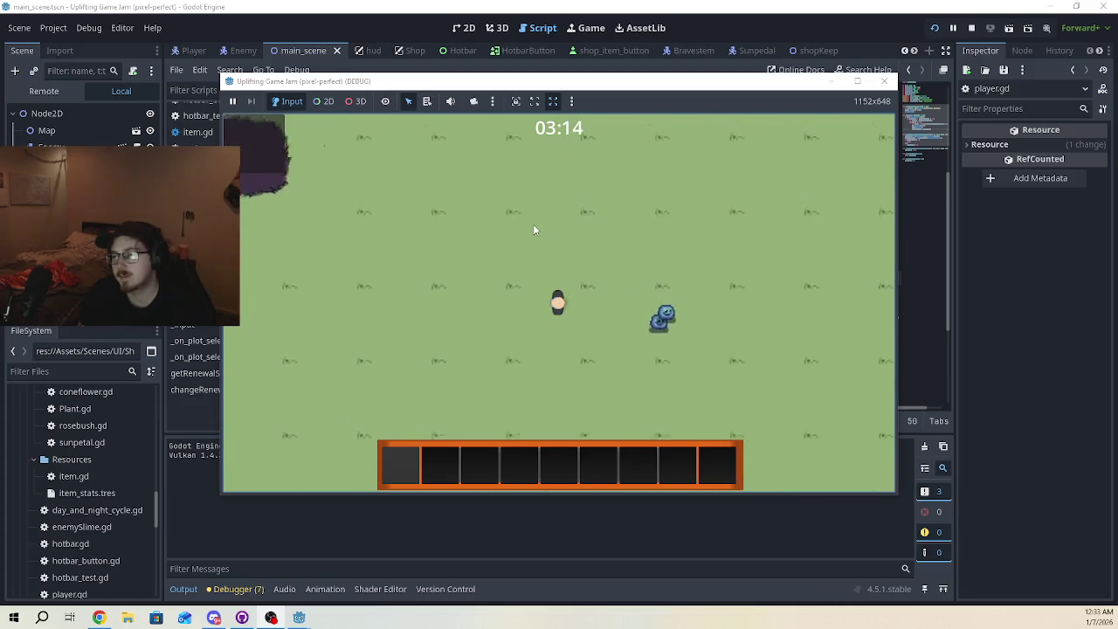
Walk up and right back onto the tilled soil toward the radishes
{"action": "key", "text": "d"}
{"action": "key", "text": "w"}
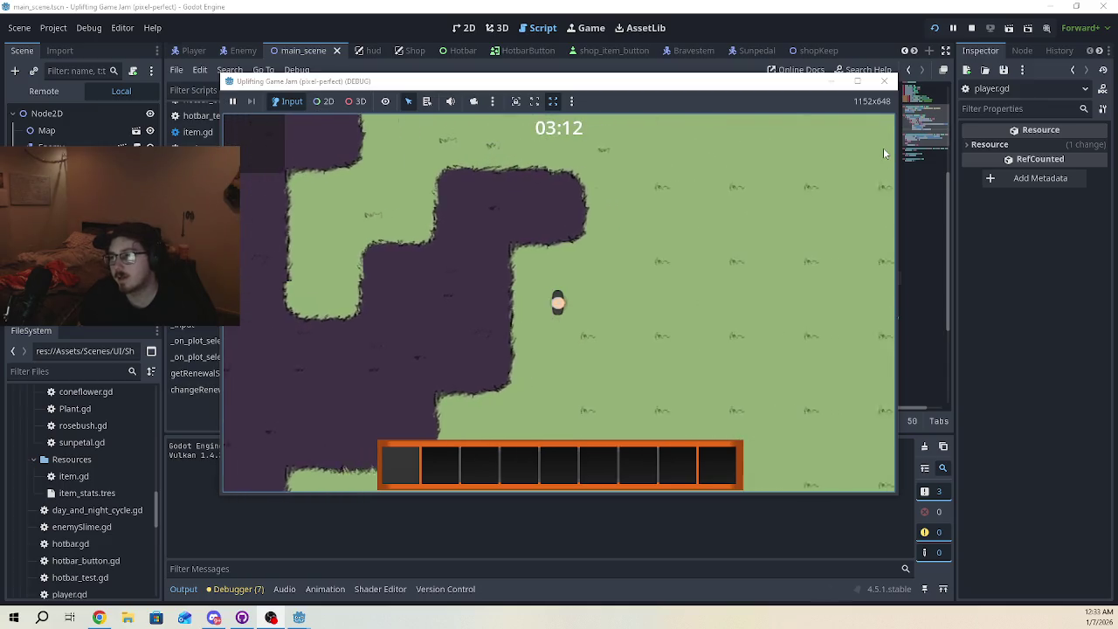
{"action": "key", "text": "d"}
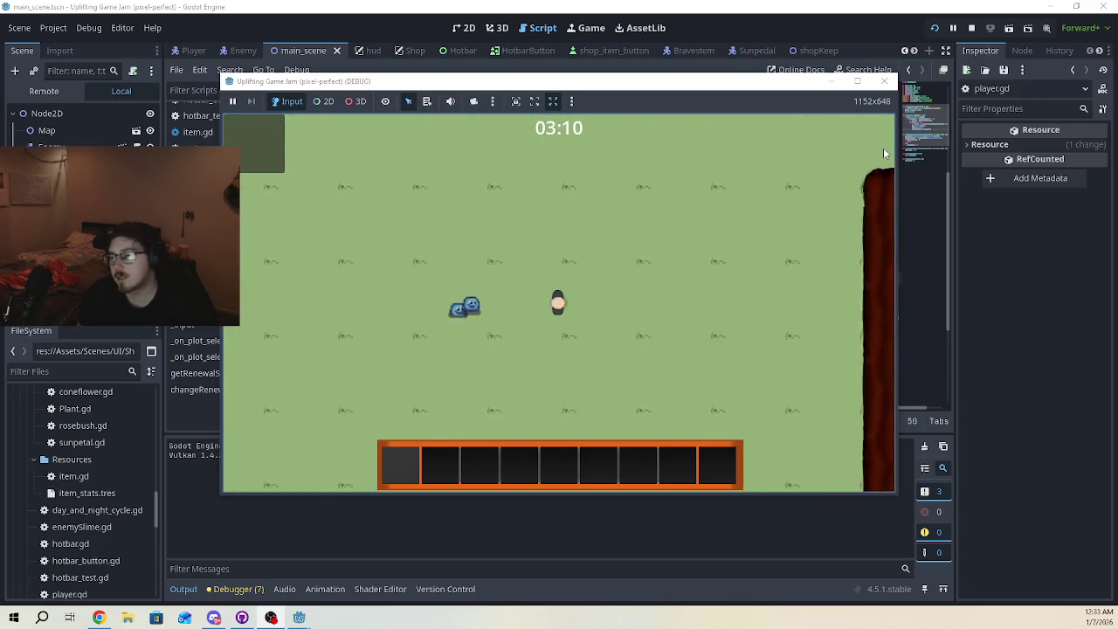
{"action": "key", "text": "d"}
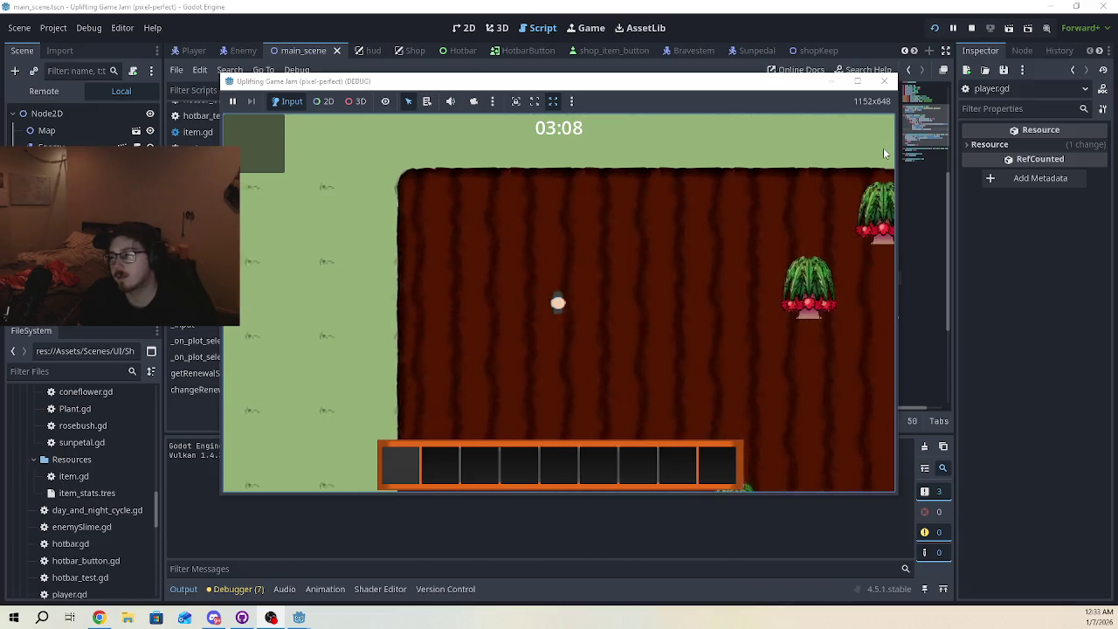
{"action": "key", "text": "s"}
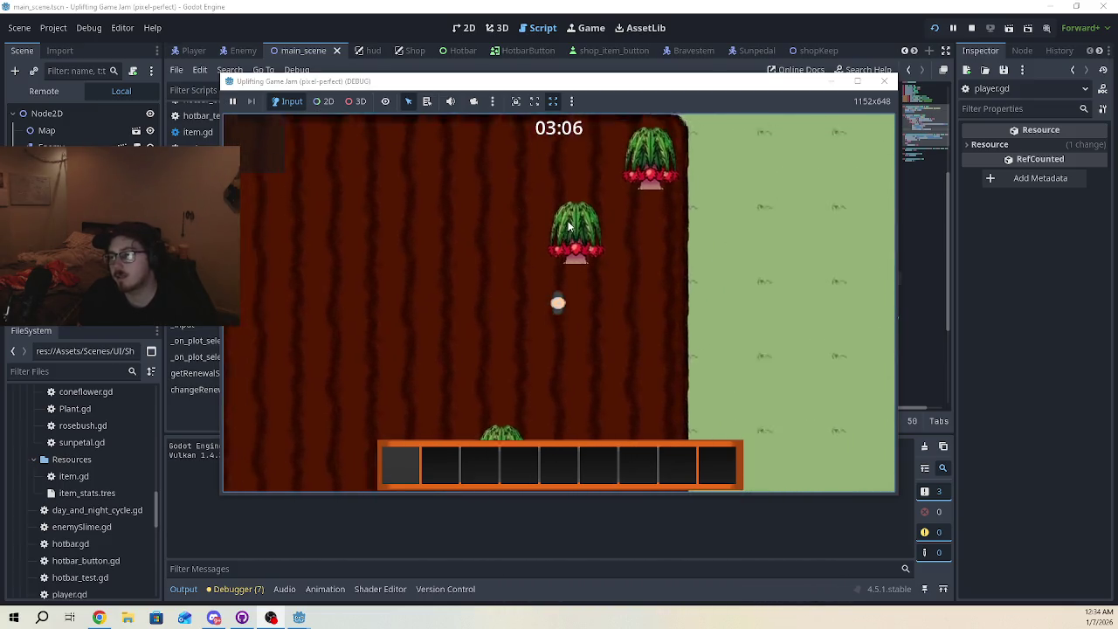
Reach the field's upper-right edge, then move left, down and back over the soil
{"action": "key", "text": "d"}
{"action": "key", "text": "w"}
{"action": "key", "text": "a"}
{"action": "key", "text": "s"}
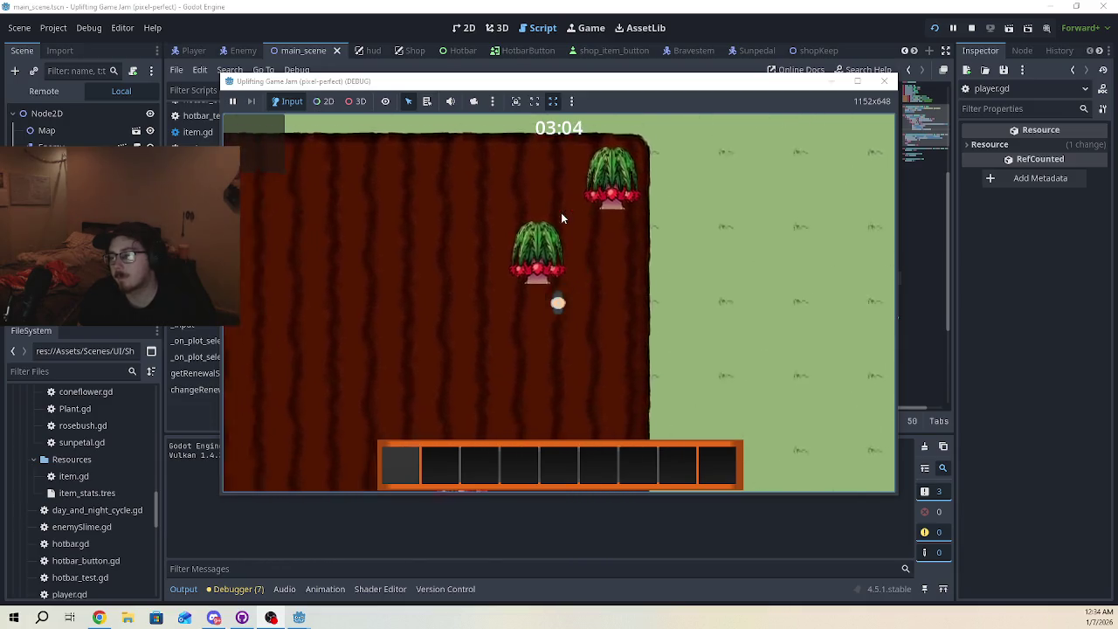
{"action": "key", "text": "d"}
{"action": "key", "text": "a"}
{"action": "key", "text": "d"}
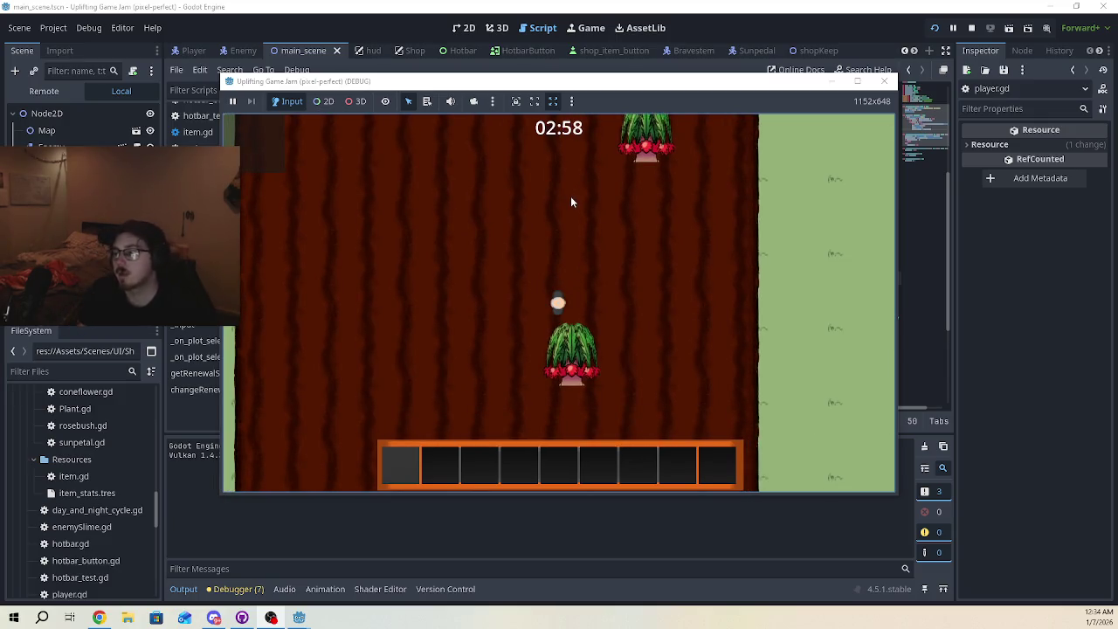
Walk up, right and down over the soil, then up-right across the field
{"action": "key", "text": "w"}
{"action": "key", "text": "d"}
{"action": "key", "text": "s"}
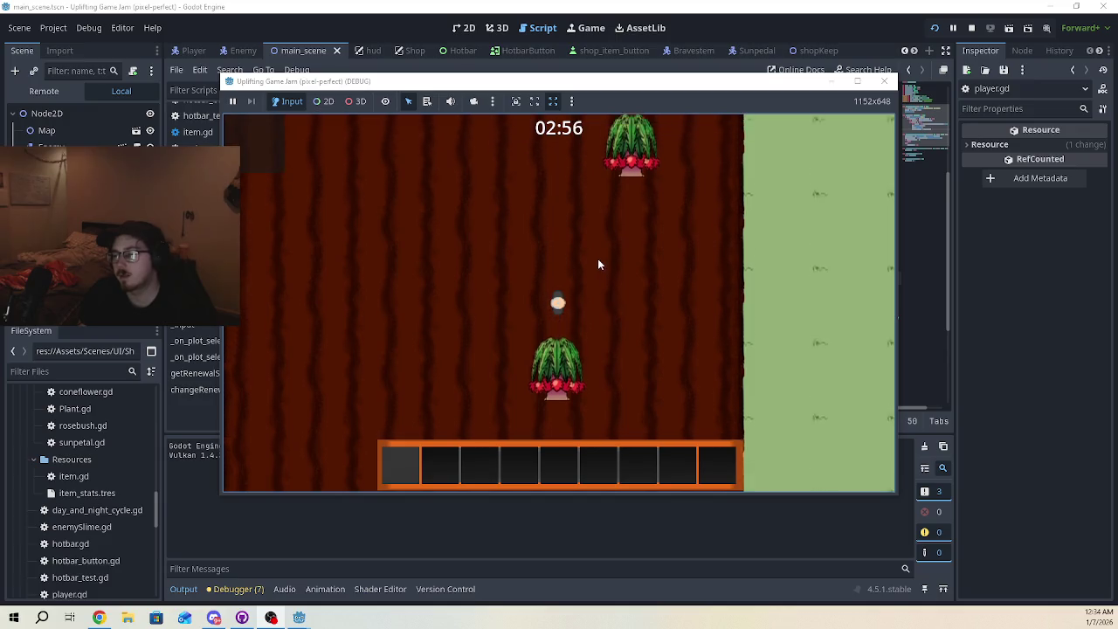
{"action": "key", "text": "w"}
{"action": "key", "text": "d"}
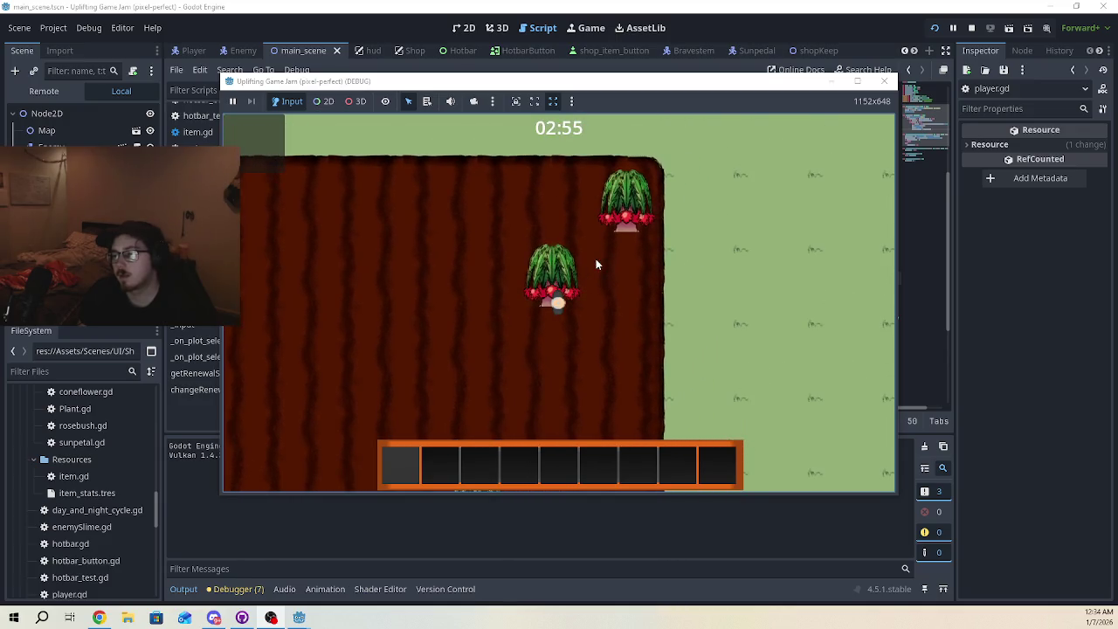
{"action": "key", "text": "d"}
Step off the soil onto the grass above, then return to the tilled plot
{"action": "key", "text": "w"}
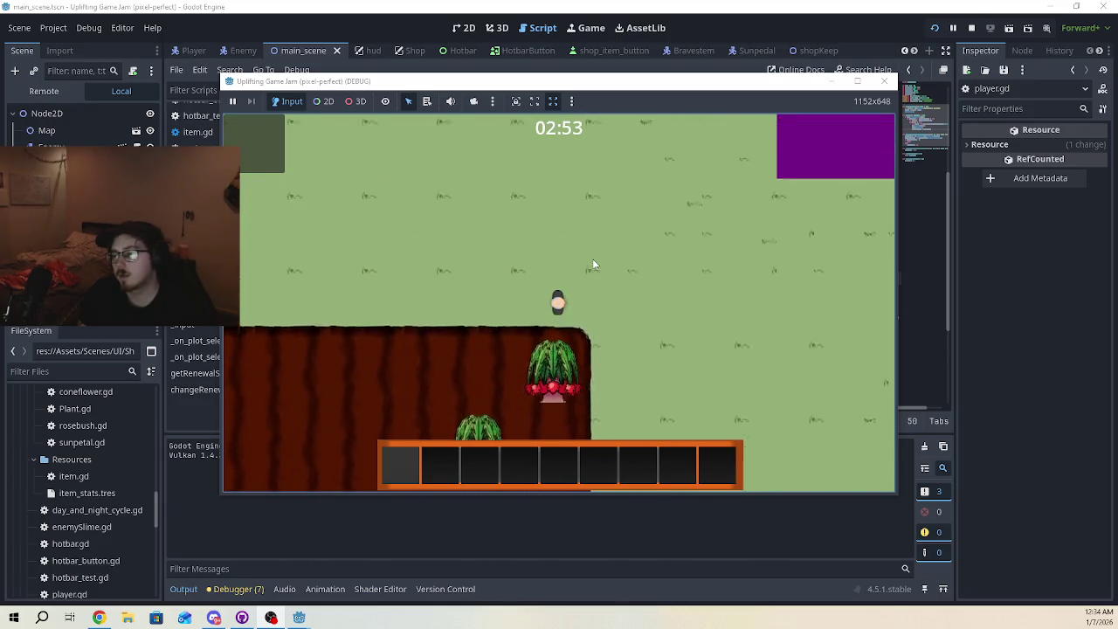
{"action": "key", "text": "s"}
{"action": "key", "text": "a"}
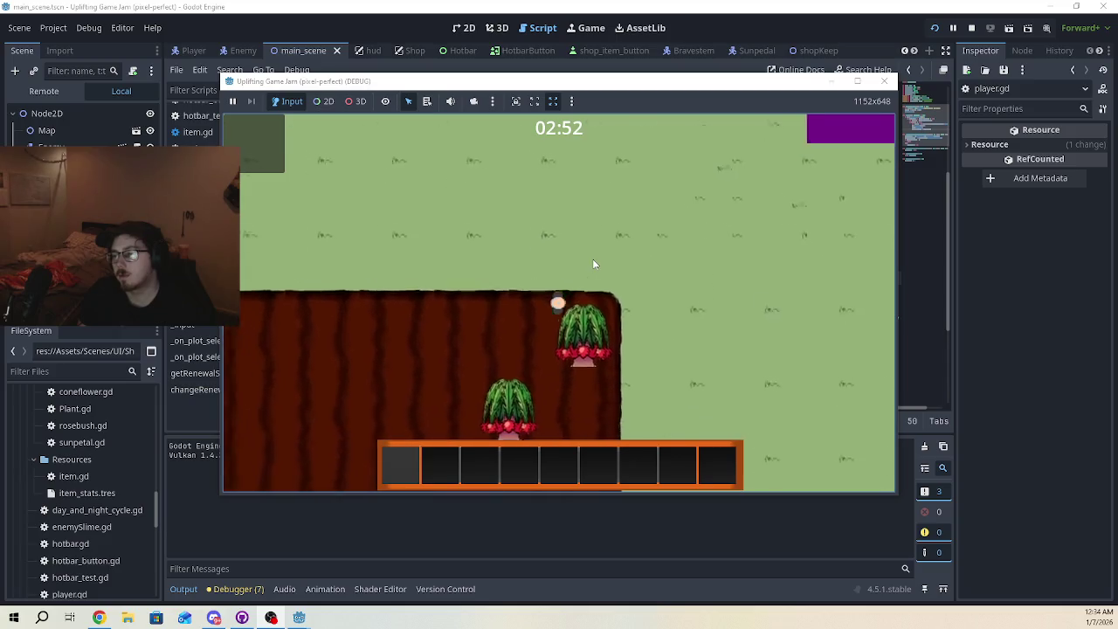
{"action": "key", "text": "d"}
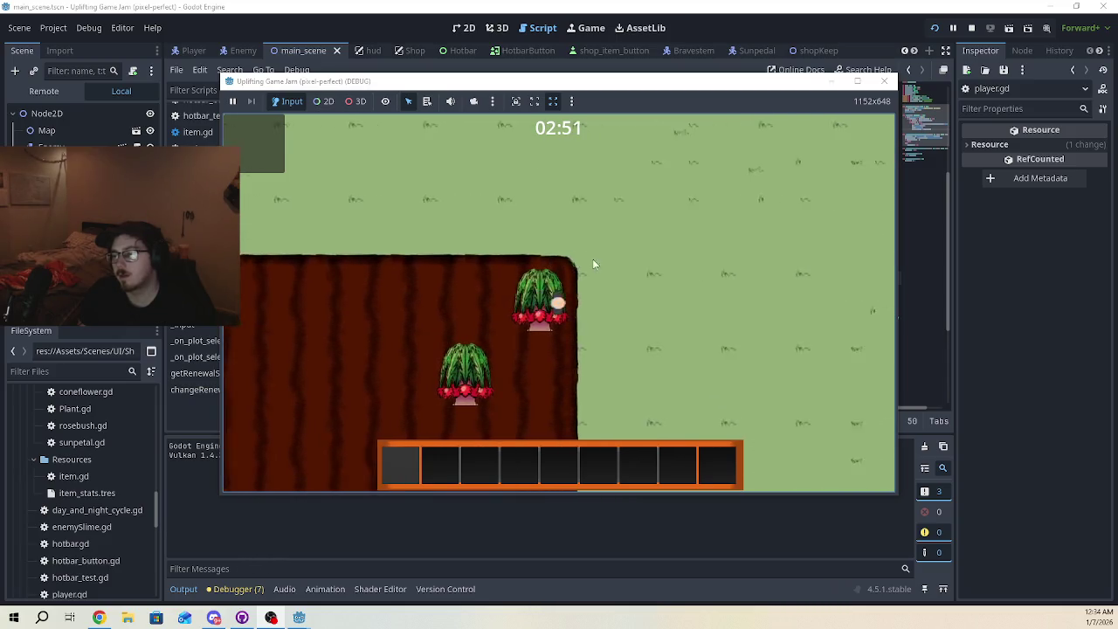
Weave left, right and down among the radish plants as the timer reaches 02:46
{"action": "key", "text": "a"}
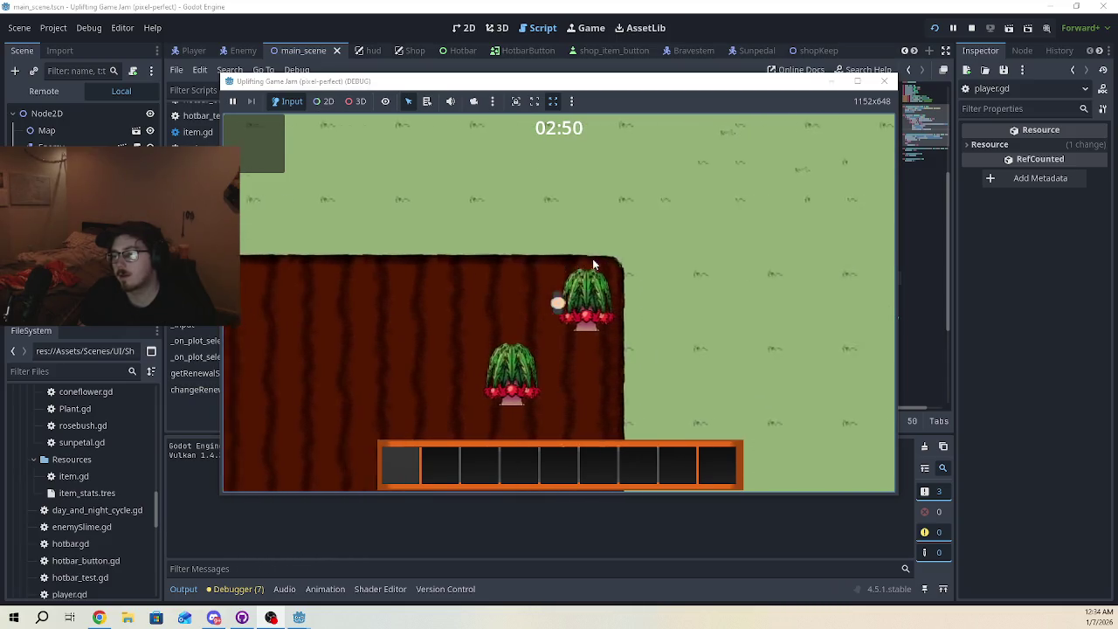
{"action": "key", "text": "d"}
{"action": "key", "text": "s"}
{"action": "key", "text": "a"}
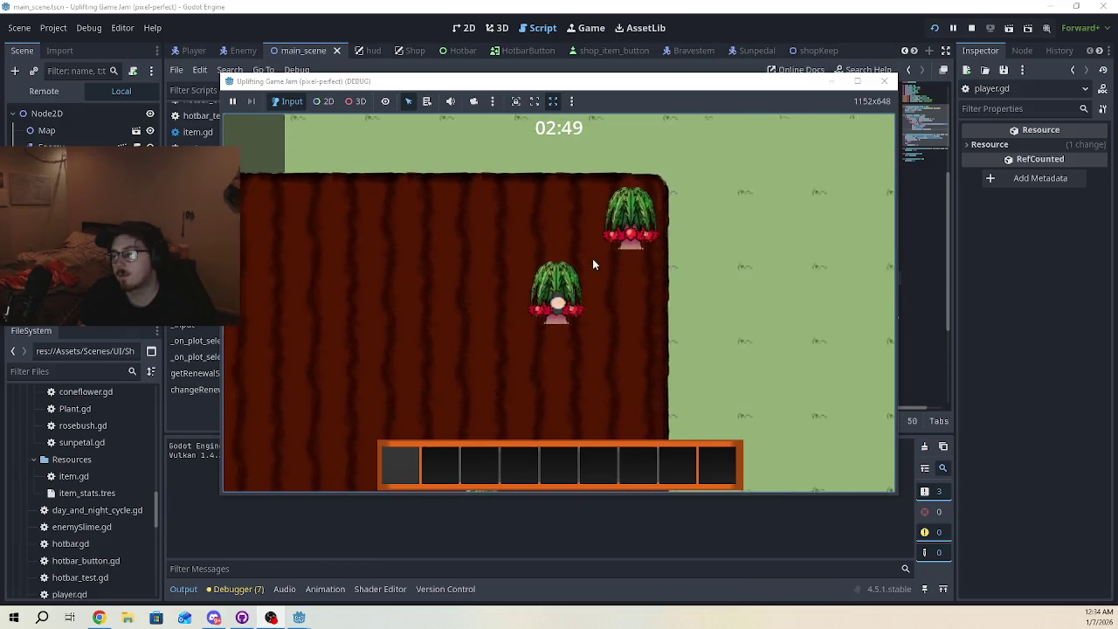
{"action": "key", "text": "d"}
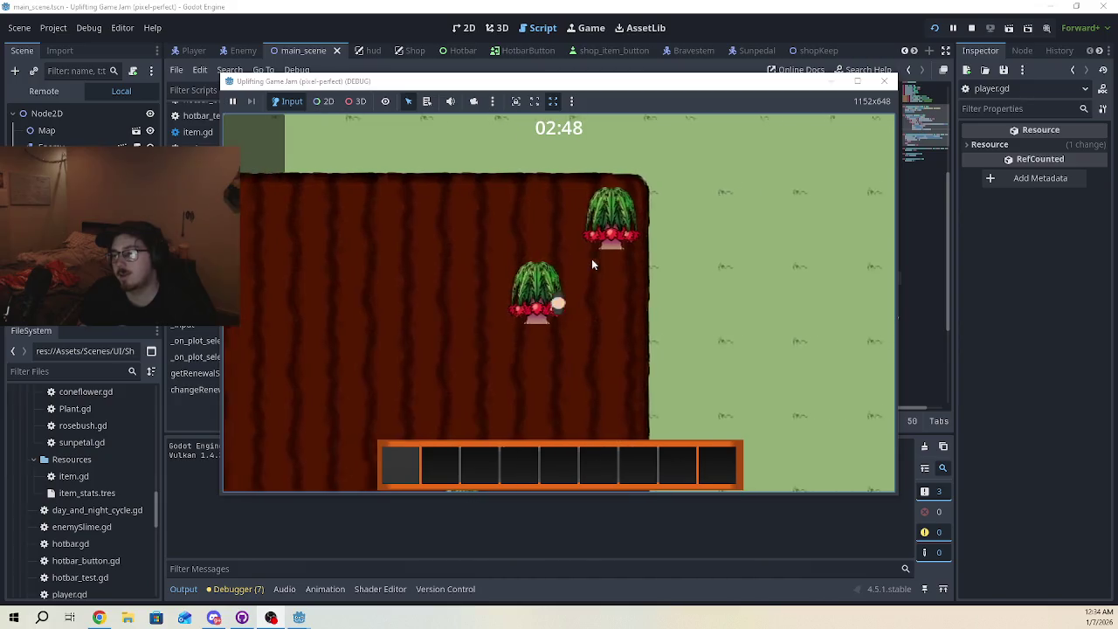
{"action": "key", "text": "a"}
{"action": "key", "text": "s"}
{"action": "key", "text": "d"}
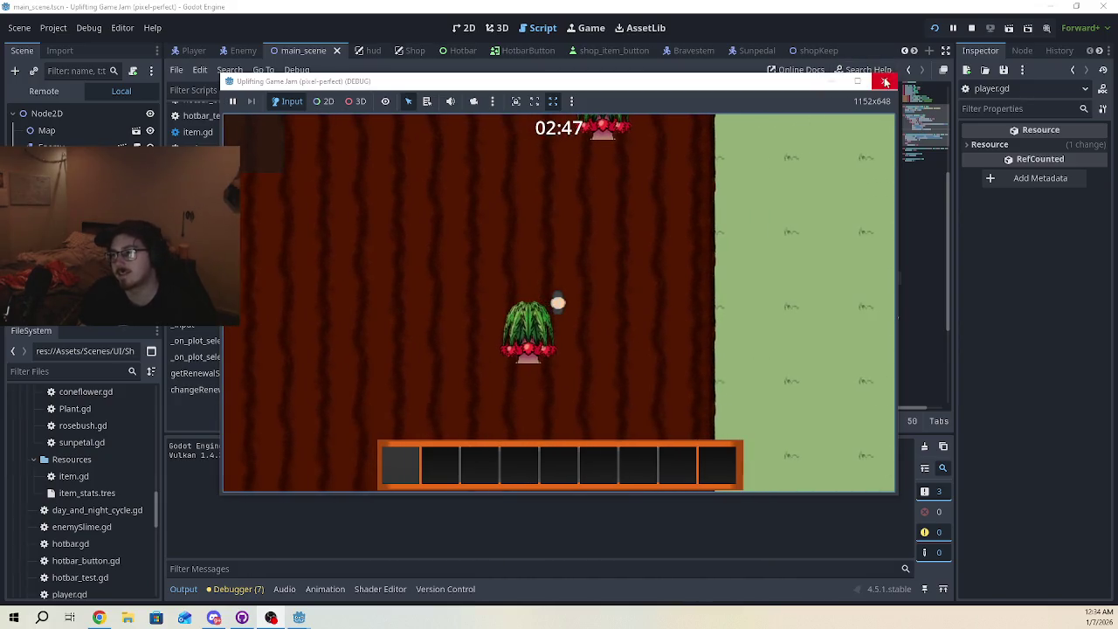
{"action": "key", "text": "s"}
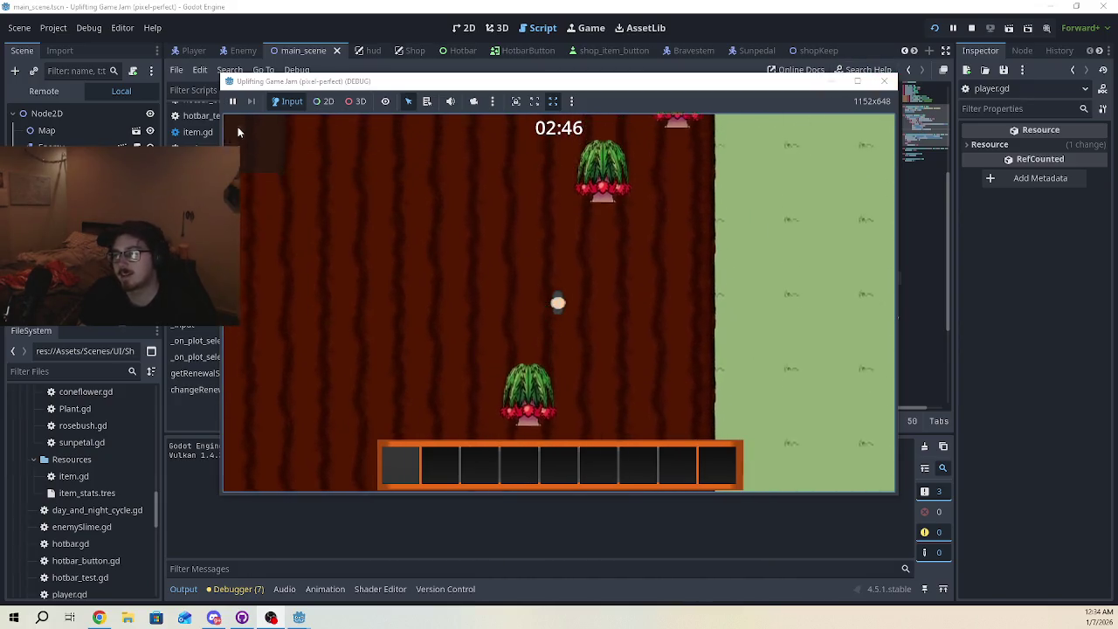